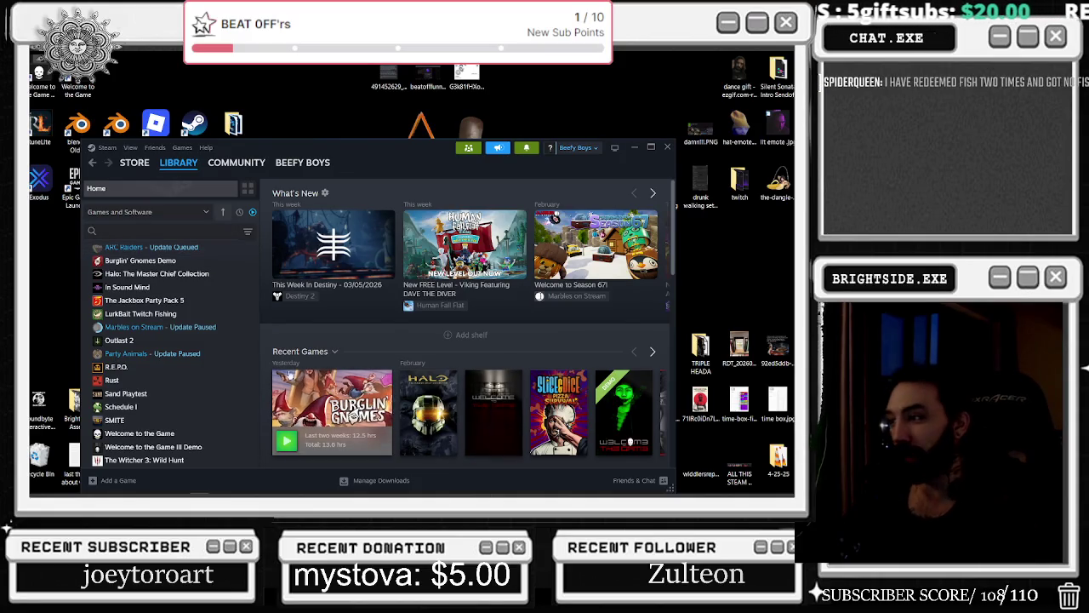
Maximize Steam, launch LurkBait Twitch Fishing from the library, and minimize Steam.
scroll(168, 315, up, 3)
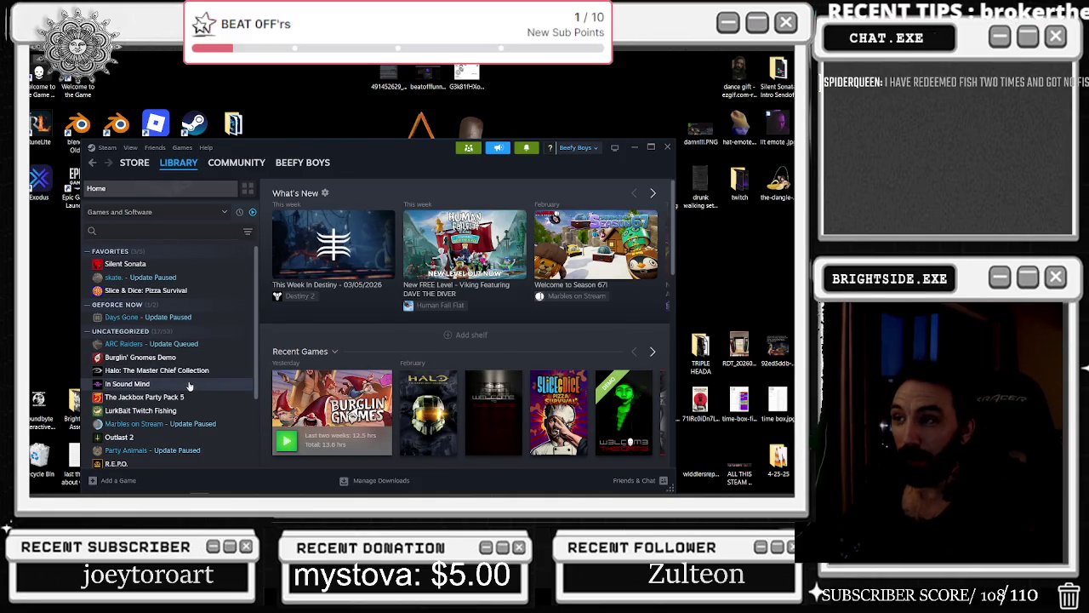
click(651, 149)
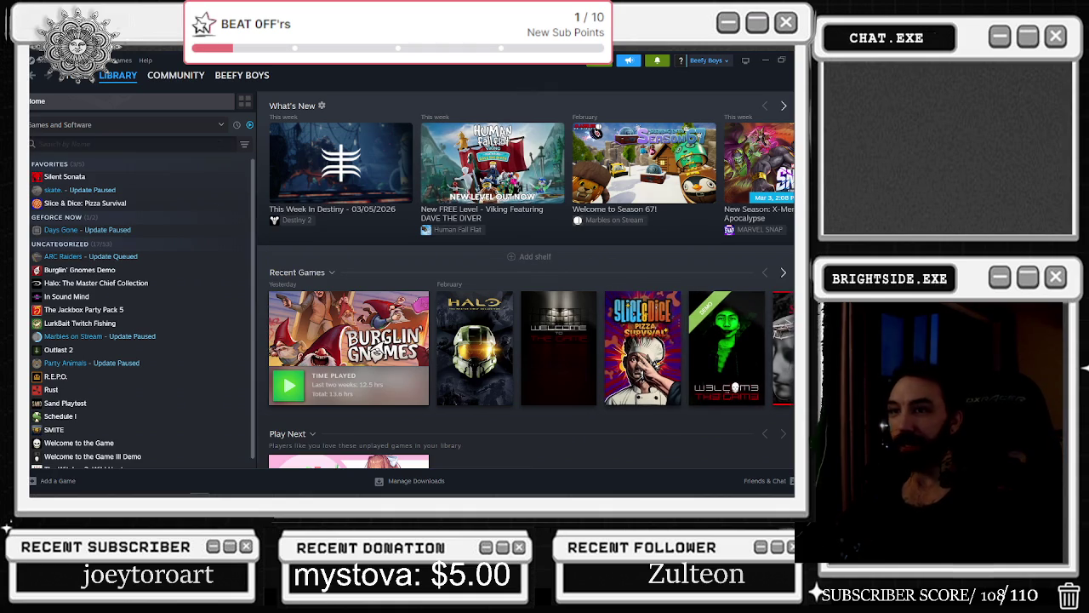
mouse_move(75, 75)
scroll(138, 344, down, 1)
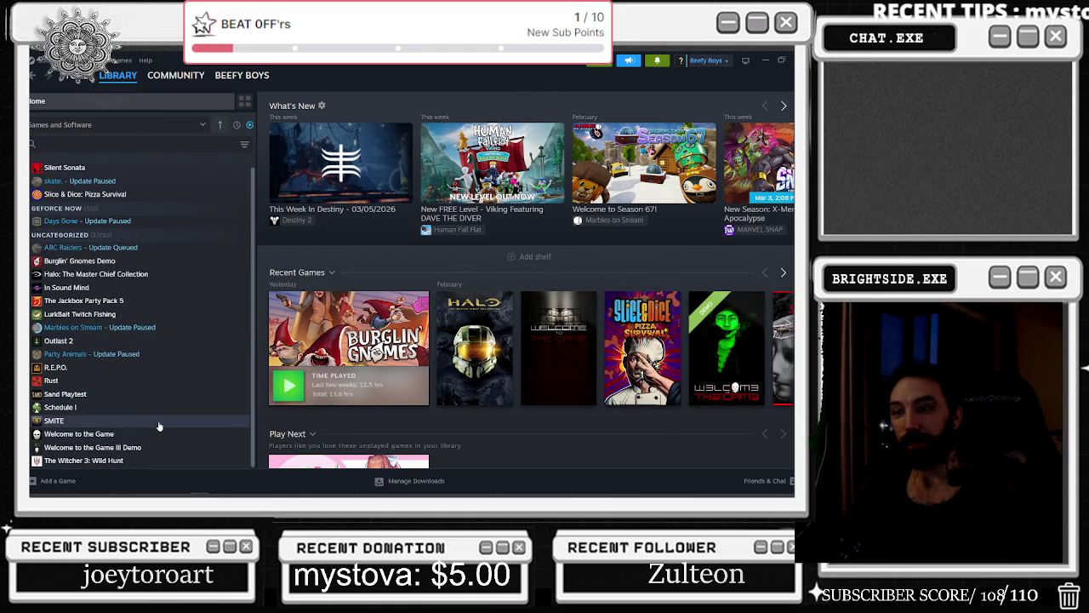
scroll(125, 287, up, 1)
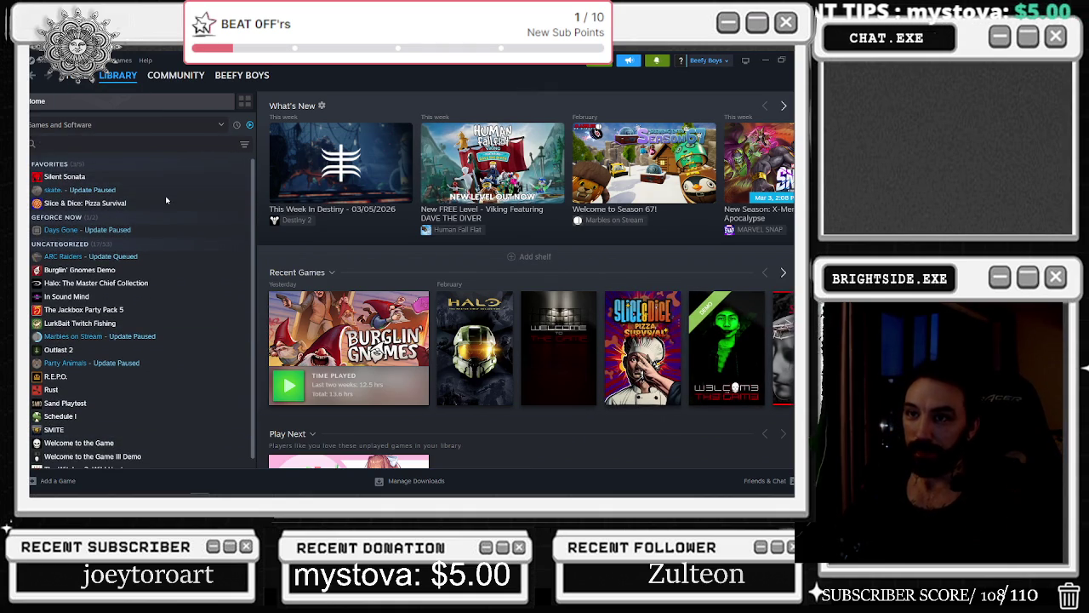
double_click(144, 321)
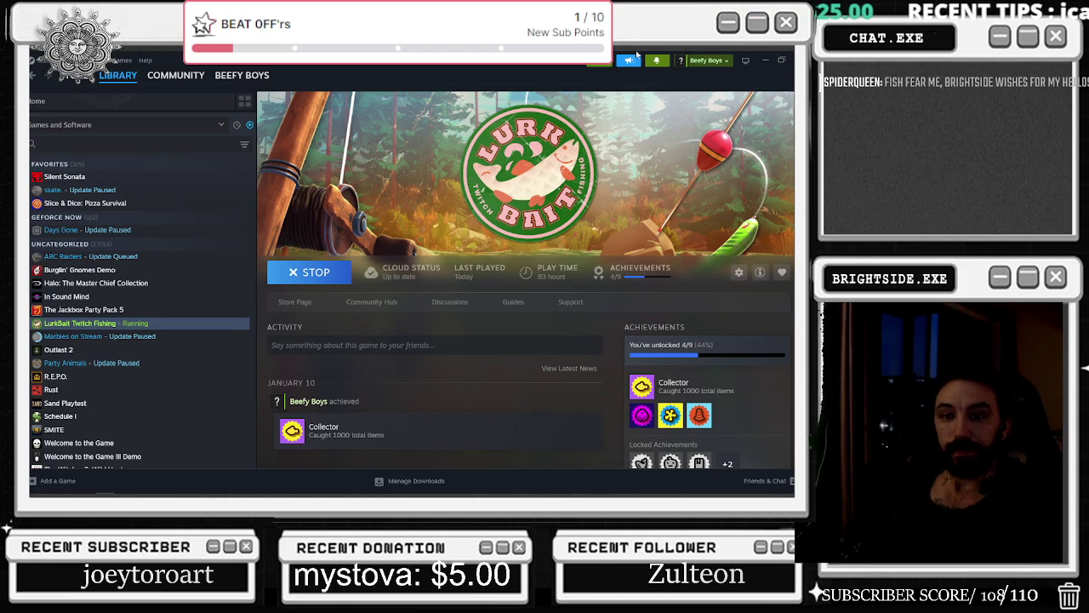
click(766, 62)
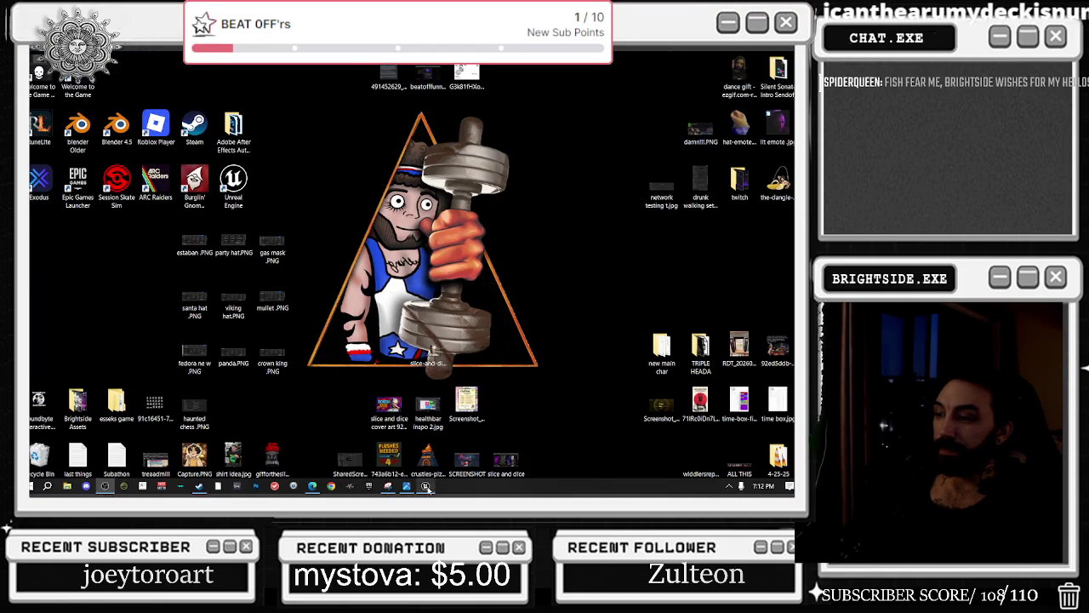
Reposition the Set Overlay Material node in the Showcase graph.
click(425, 486)
scroll(406, 181, down, 1)
click(481, 228)
drag(481, 228, 465, 218)
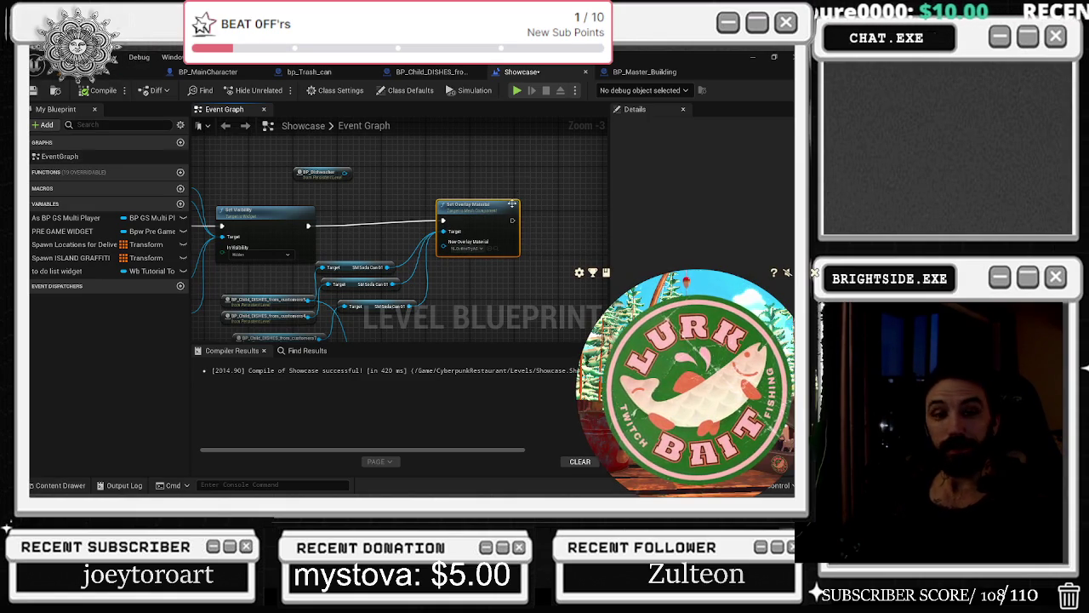
drag(509, 213, 497, 217)
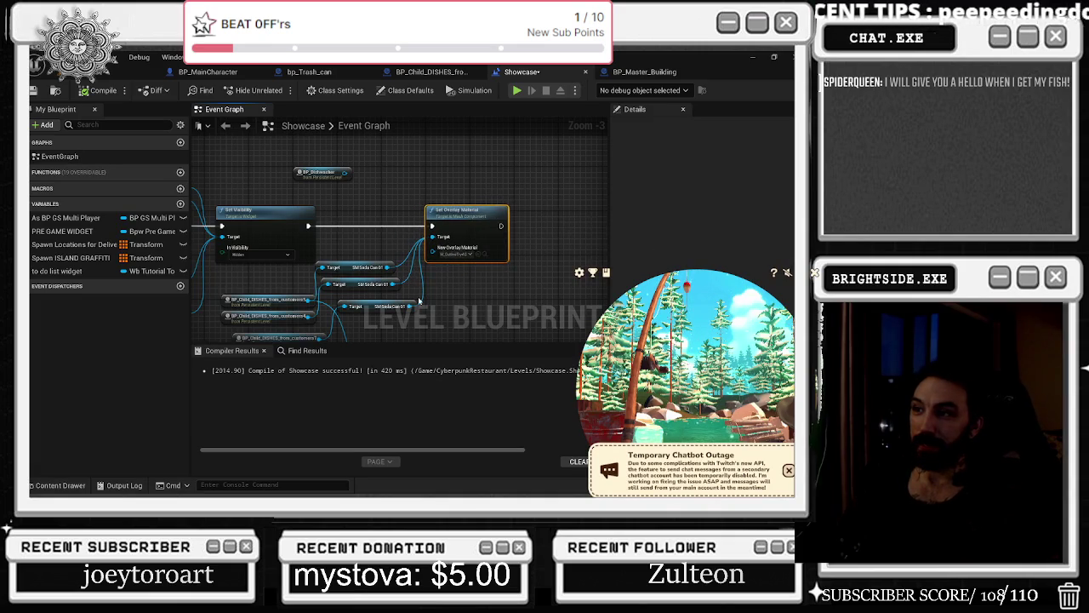
scroll(400, 255, up, 2)
Delete the Switch Overlay Material and customers3 dishes nodes, then start a Play in Editor test.
right_click(374, 255)
click(372, 272)
drag(372, 272, 352, 211)
click(404, 260)
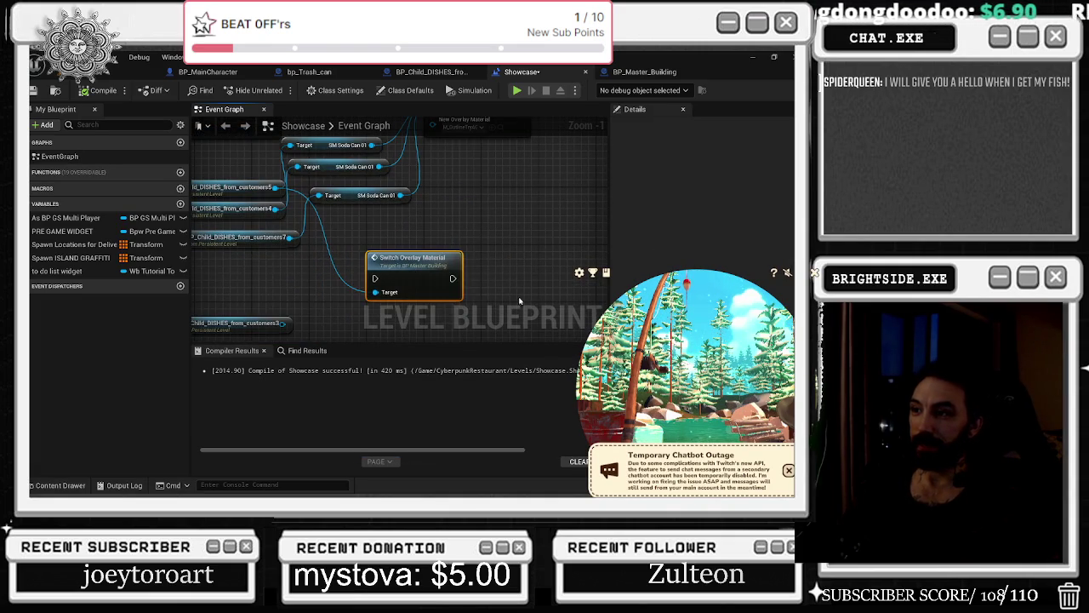
key(Delete)
scroll(409, 283, down, 2)
click(318, 320)
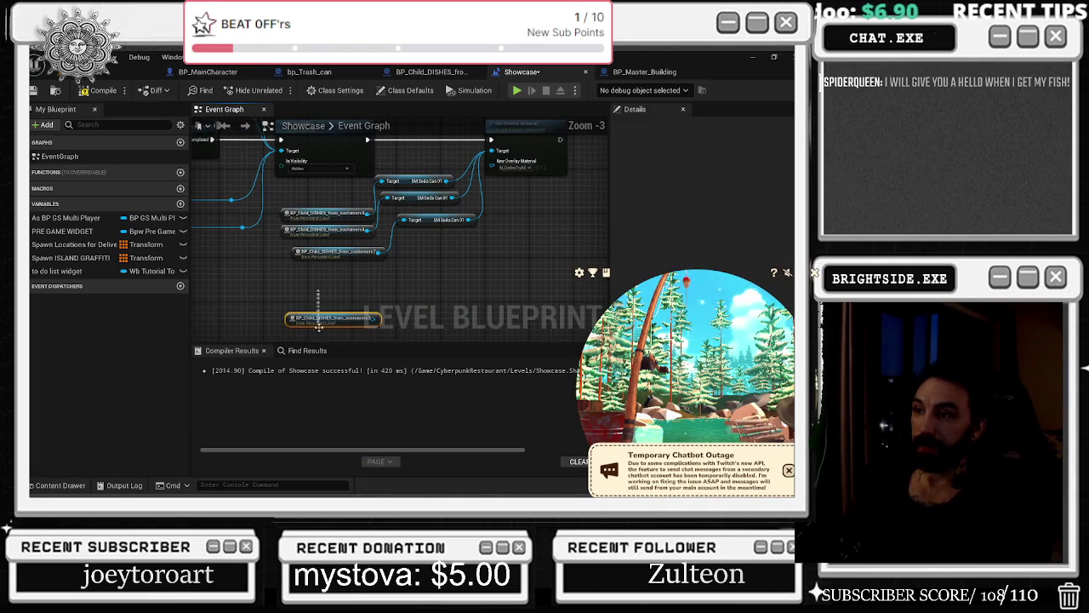
key(Delete)
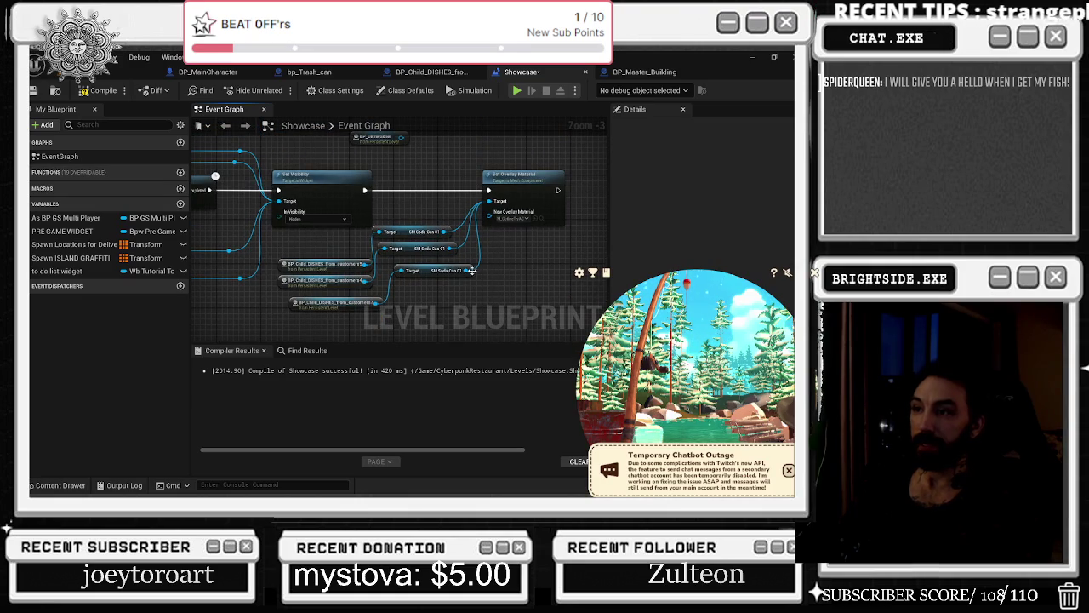
key(alt+p)
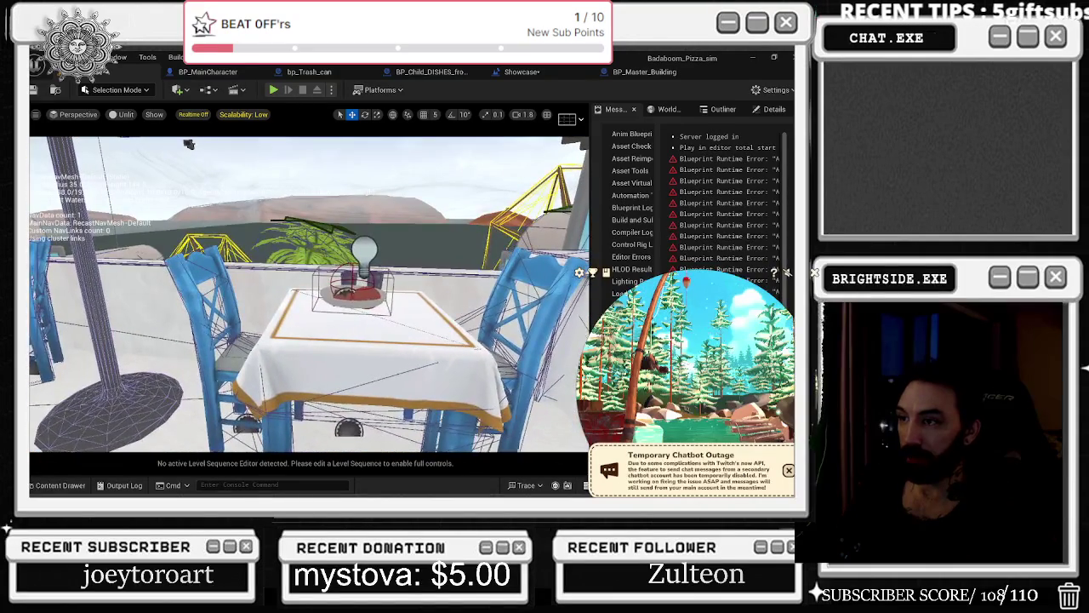
Add a BP_Child_DISHES_from_customers3 reference and pull a Get SM Soda Can 01 getter from it.
click(631, 75)
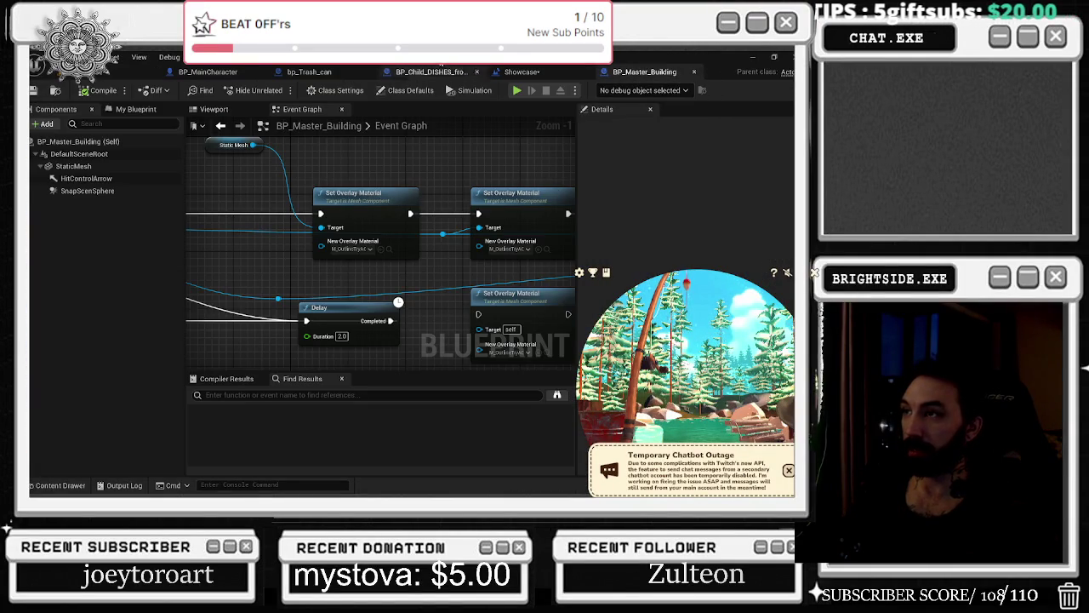
click(521, 72)
drag(408, 252, 400, 218)
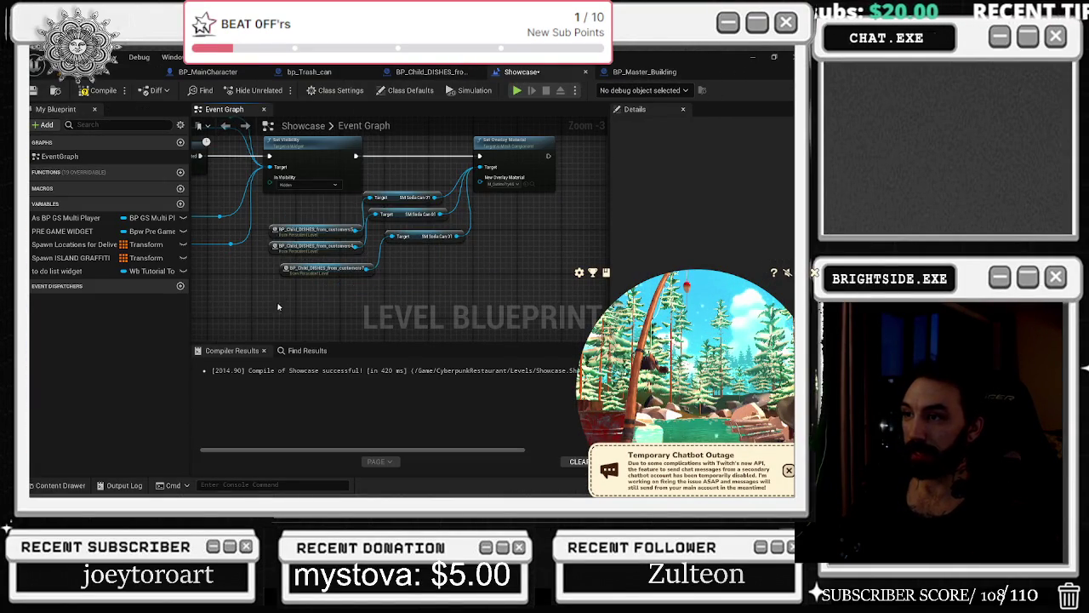
right_click(280, 295)
click(340, 138)
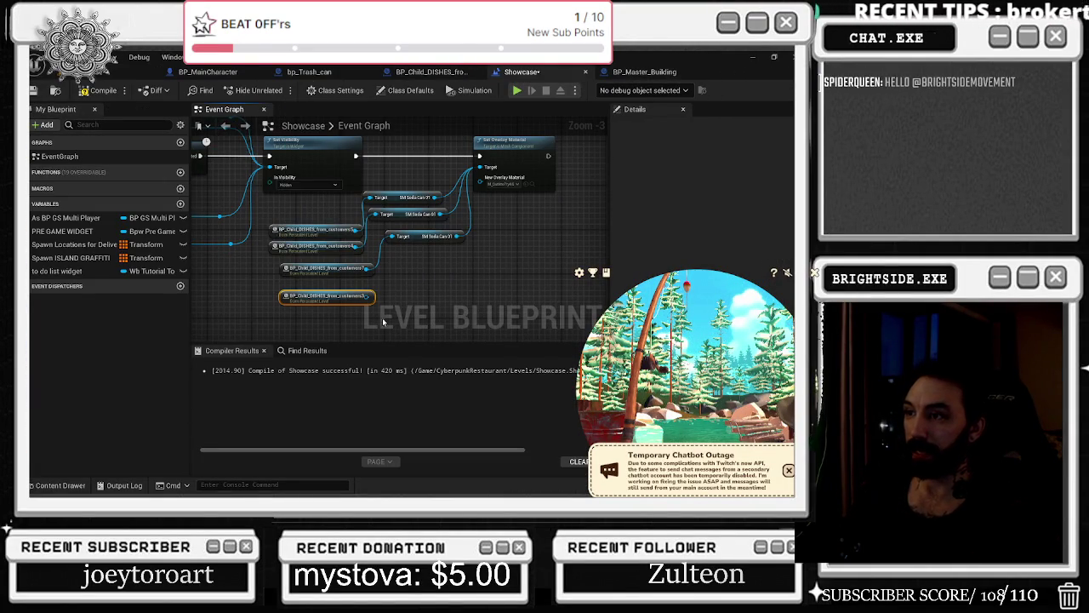
drag(364, 297, 396, 289)
text(sm soc)
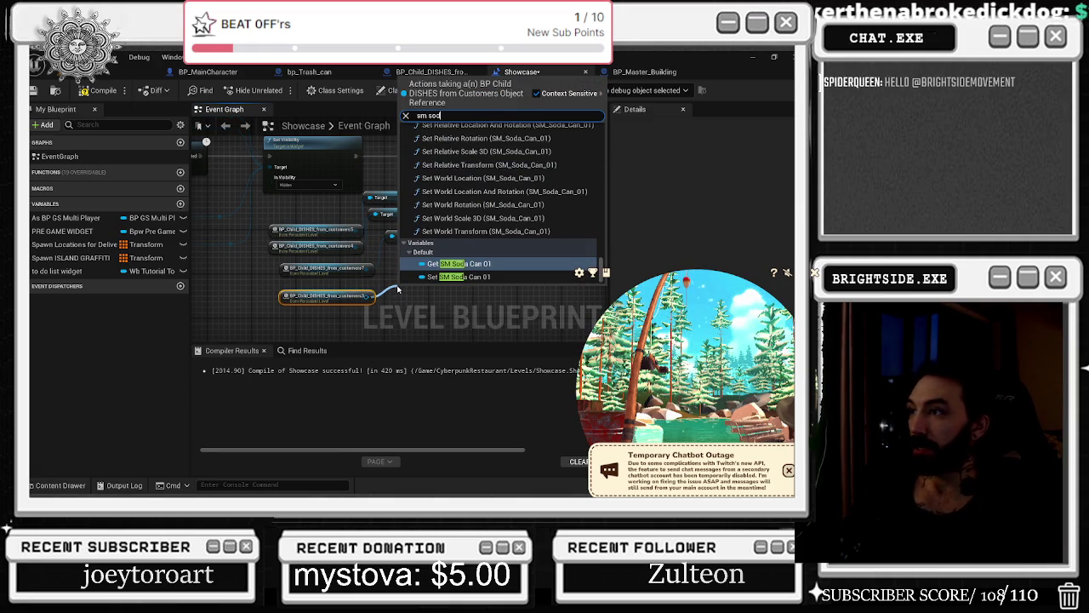
click(485, 231)
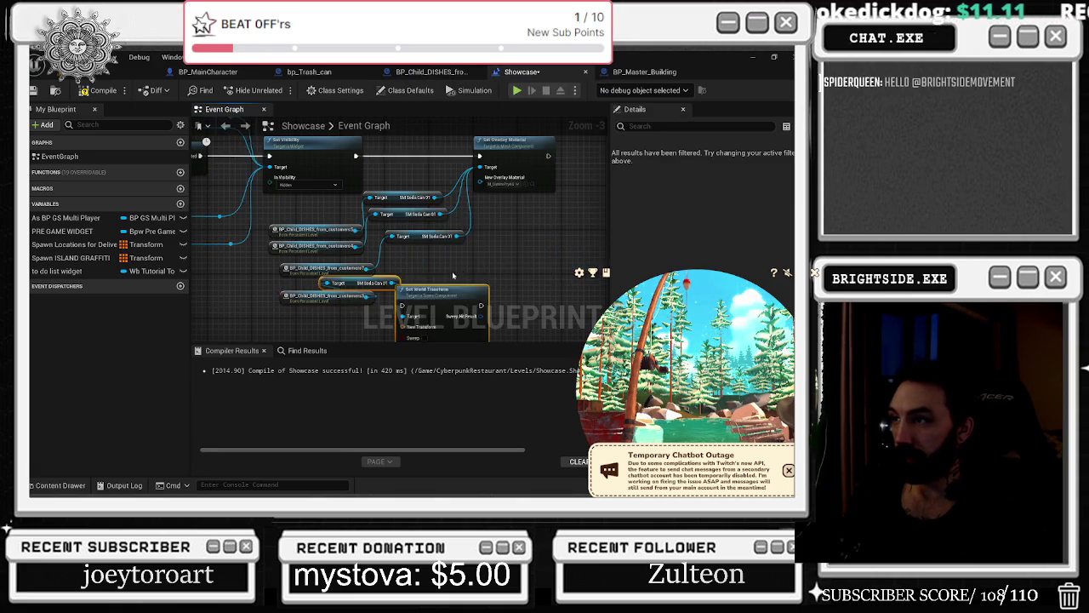
Delete the stray Set World Transform node and wire SM Soda Can 01 into Set Overlay Material's Target.
drag(434, 280, 490, 248)
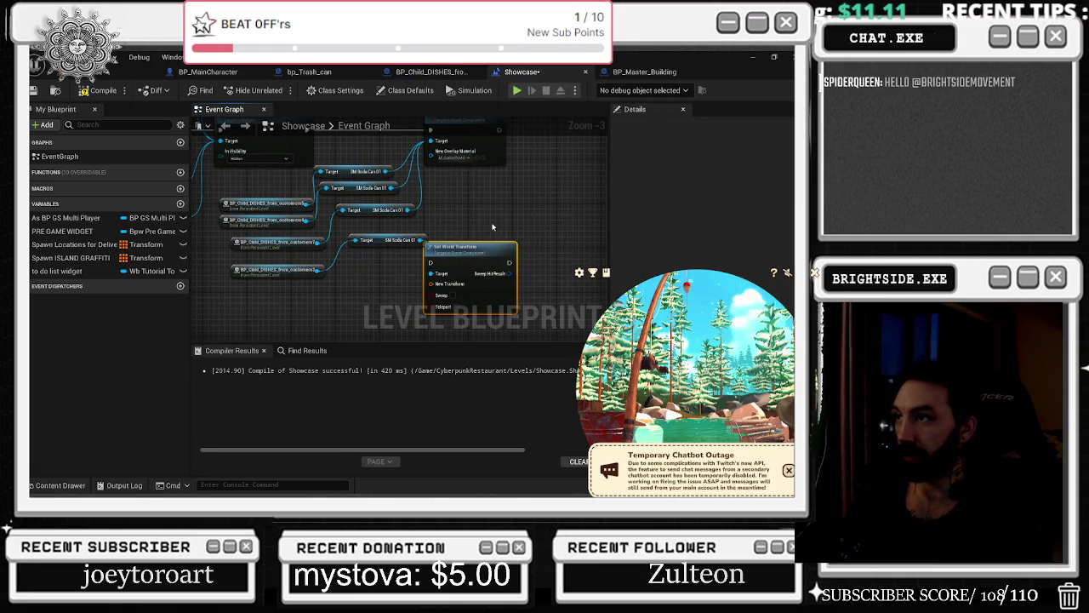
key(Delete)
drag(416, 297, 414, 198)
drag(443, 145, 465, 262)
mouse_move(346, 253)
mouse_down()
mouse_move(377, 263)
mouse_move(365, 255)
mouse_up()
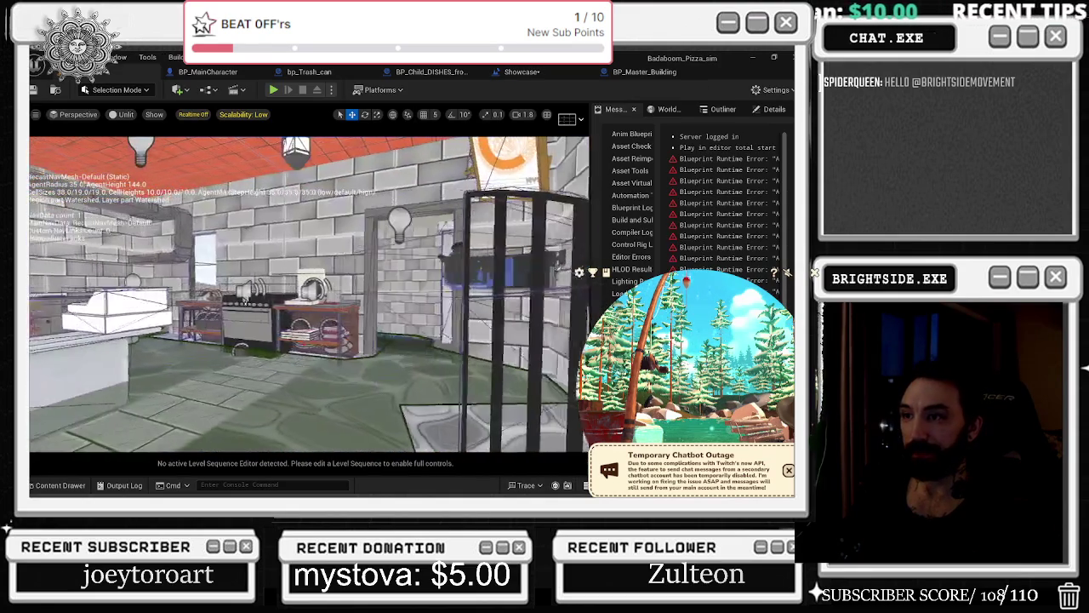
Check BP_Dishwasher's components, including the stove, in the Details panel.
click(723, 109)
click(770, 109)
click(616, 111)
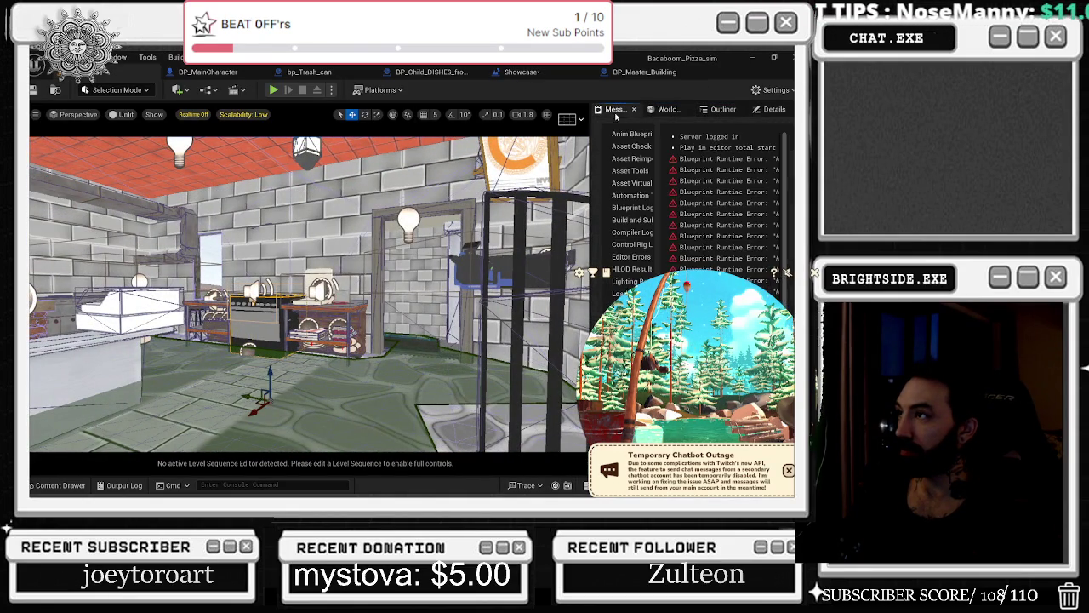
click(771, 109)
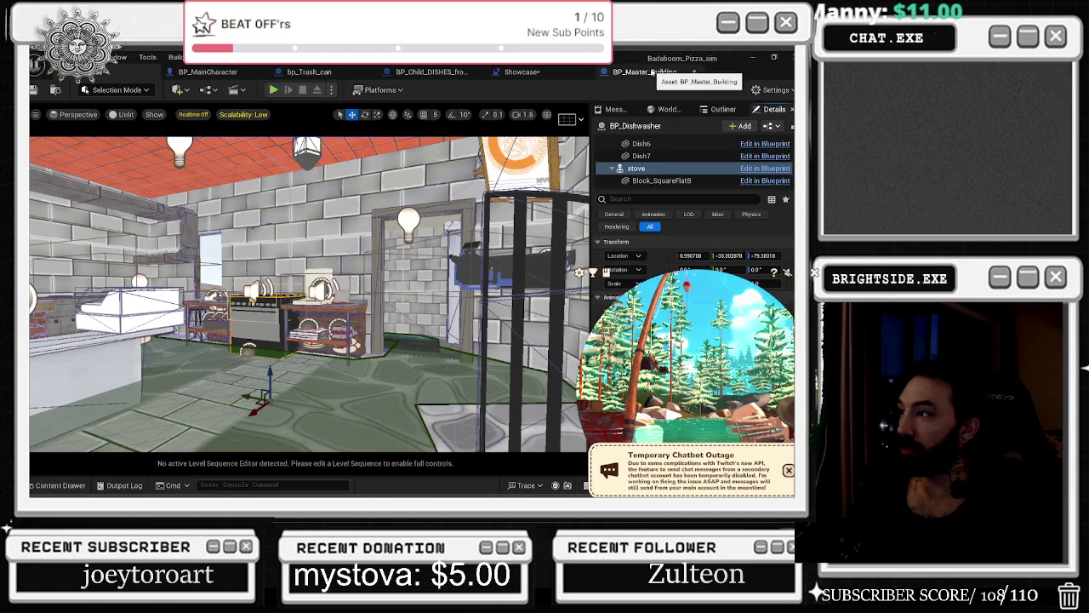
Search 'get stove' off the BP_Dishwasher reference in the Showcase graph and undo the stray Get Mass node.
click(654, 73)
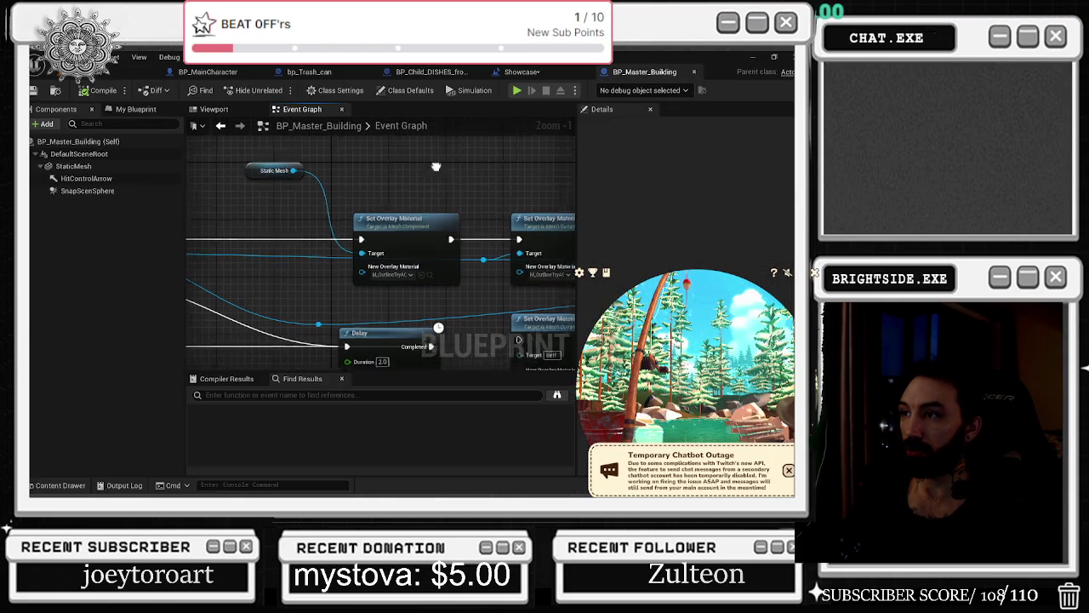
click(520, 72)
drag(358, 255, 388, 260)
text(get storve)
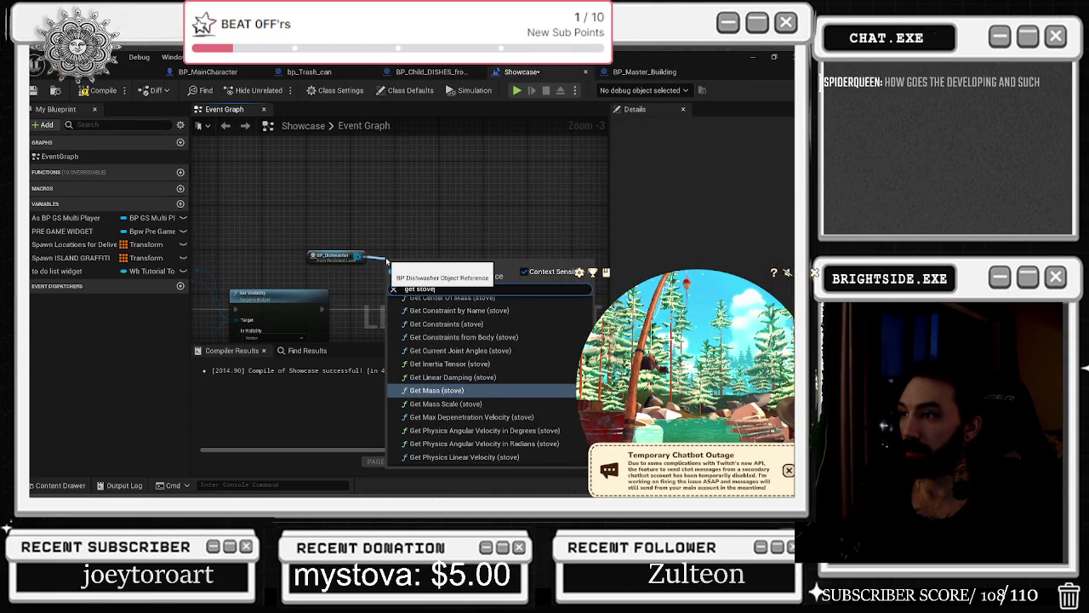
click(428, 389)
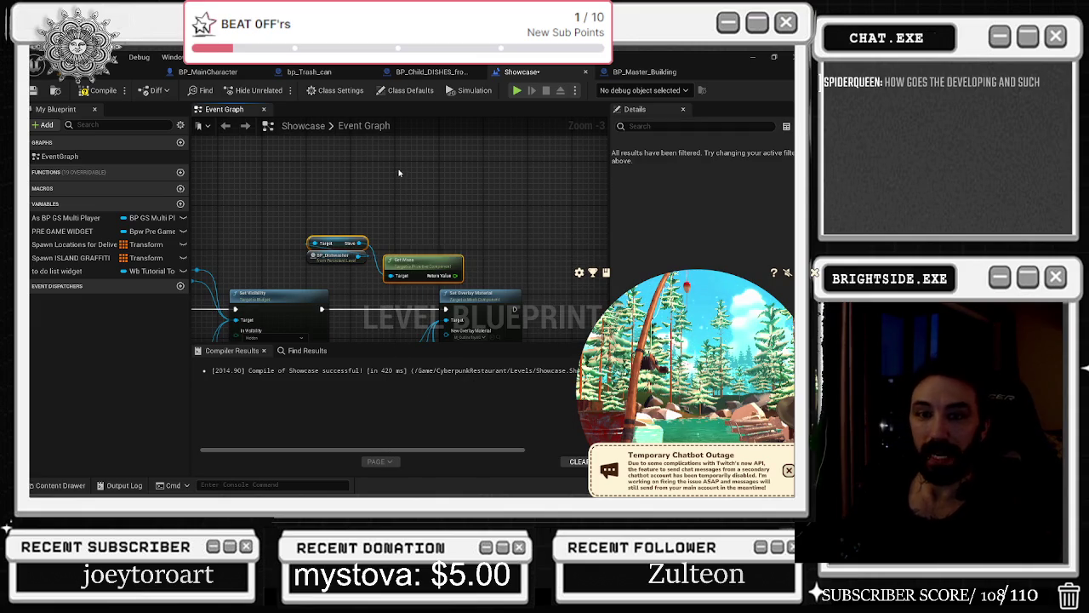
key(ctrl+z)
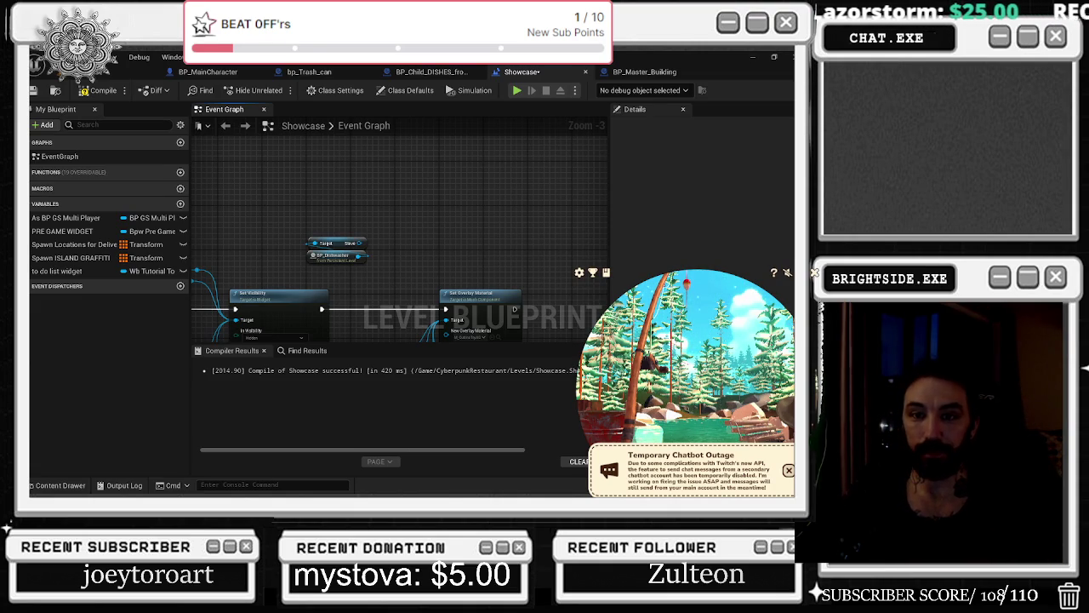
key(alt+Tab)
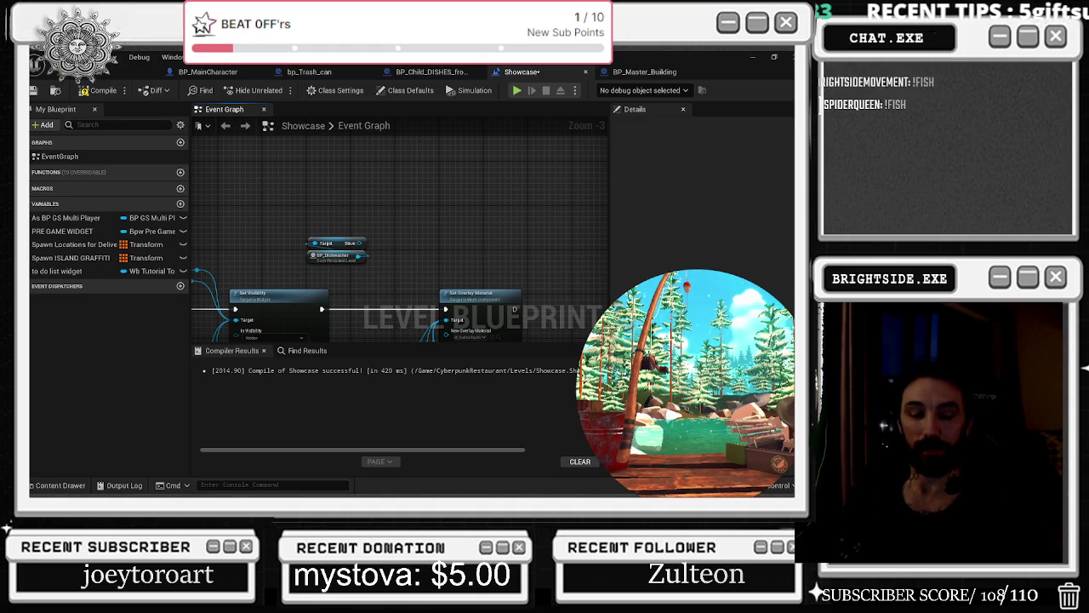
key(alt+Tab)
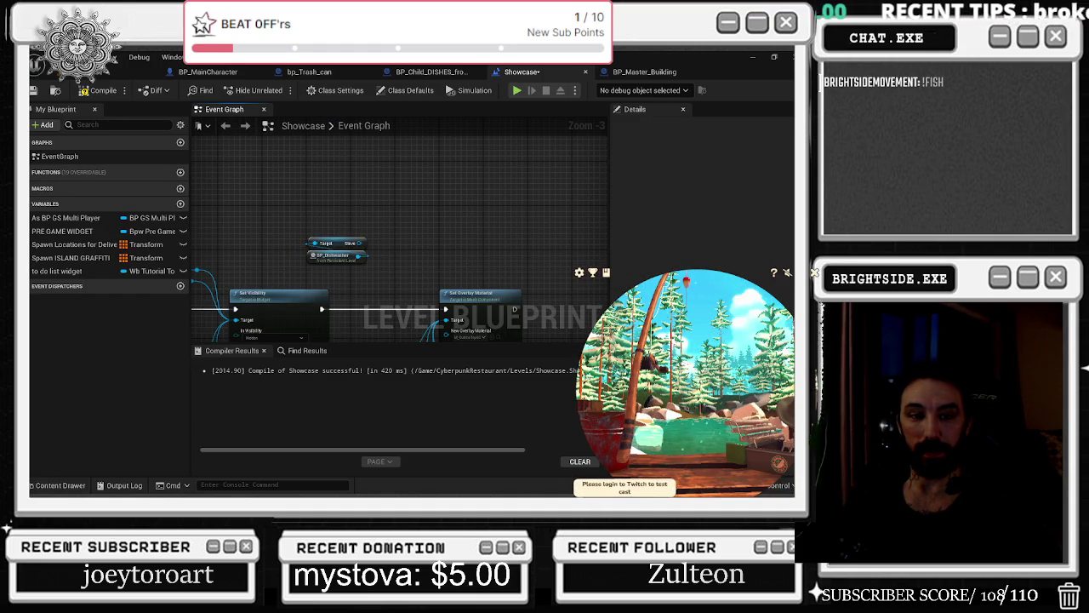
key(ctrl+shift+Escape)
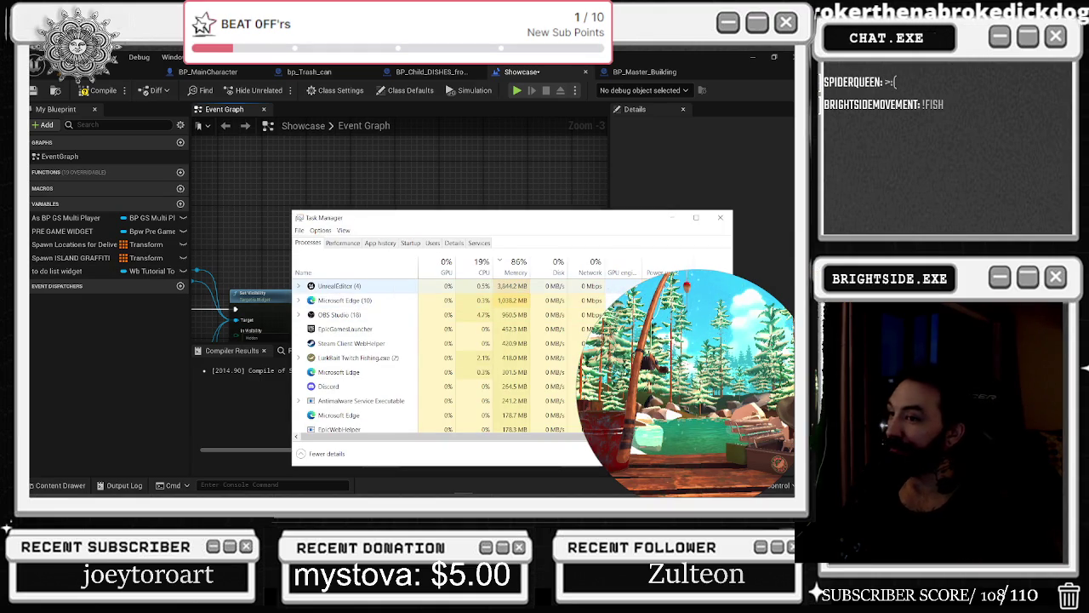
key(alt+F4)
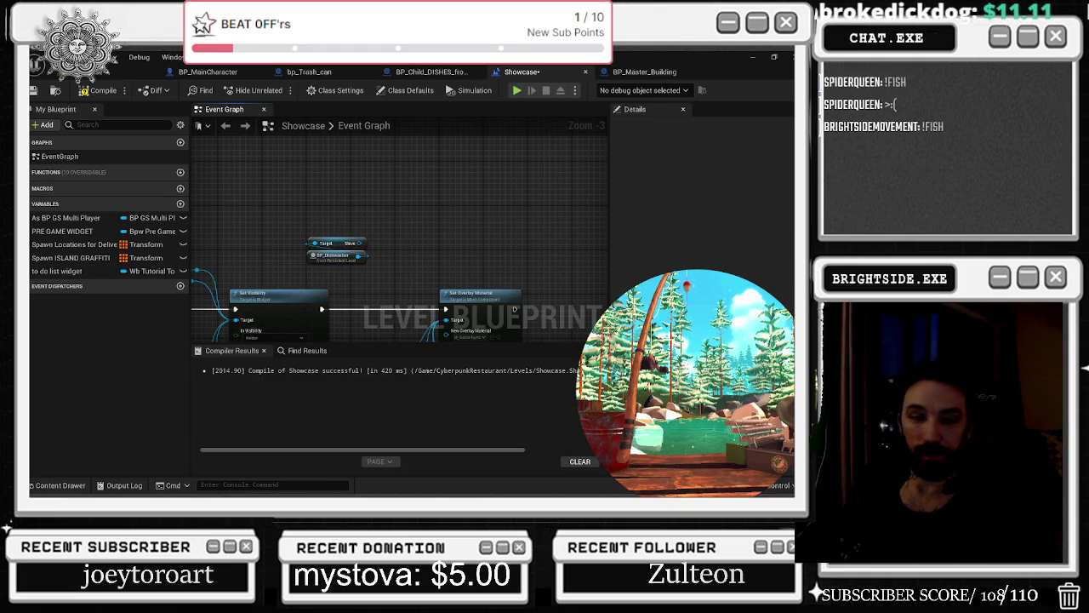
mouse_move(691, 418)
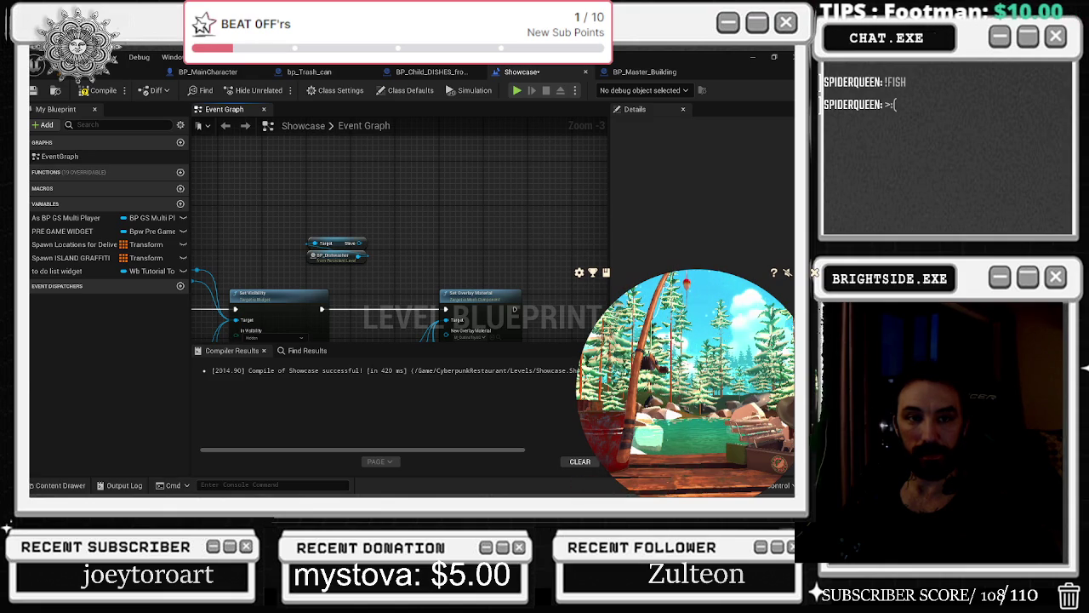
click(580, 272)
click(707, 440)
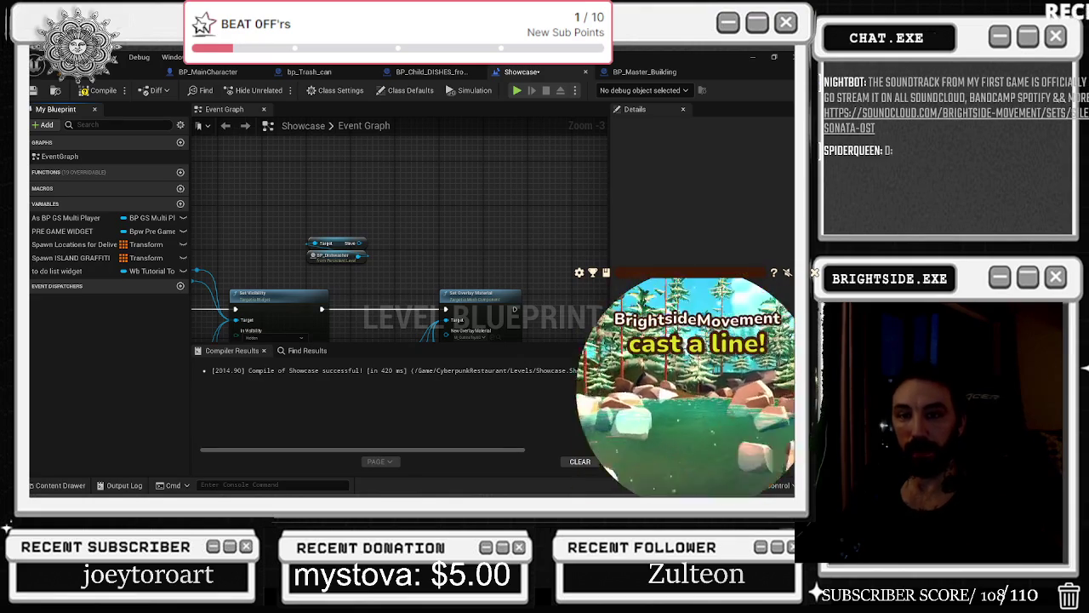
drag(353, 245, 362, 249)
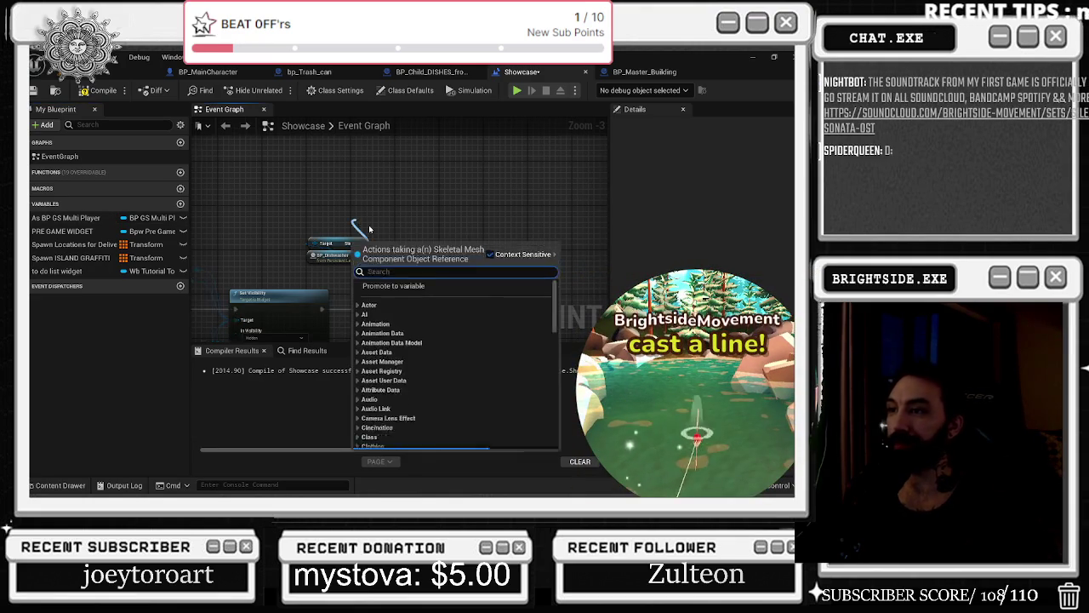
Connect the Stove to Set Overlay Material's Target and move the Dishwasher and Stove nodes left.
mouse_move(318, 193)
mouse_down()
mouse_move(400, 247)
mouse_move(411, 270)
mouse_up()
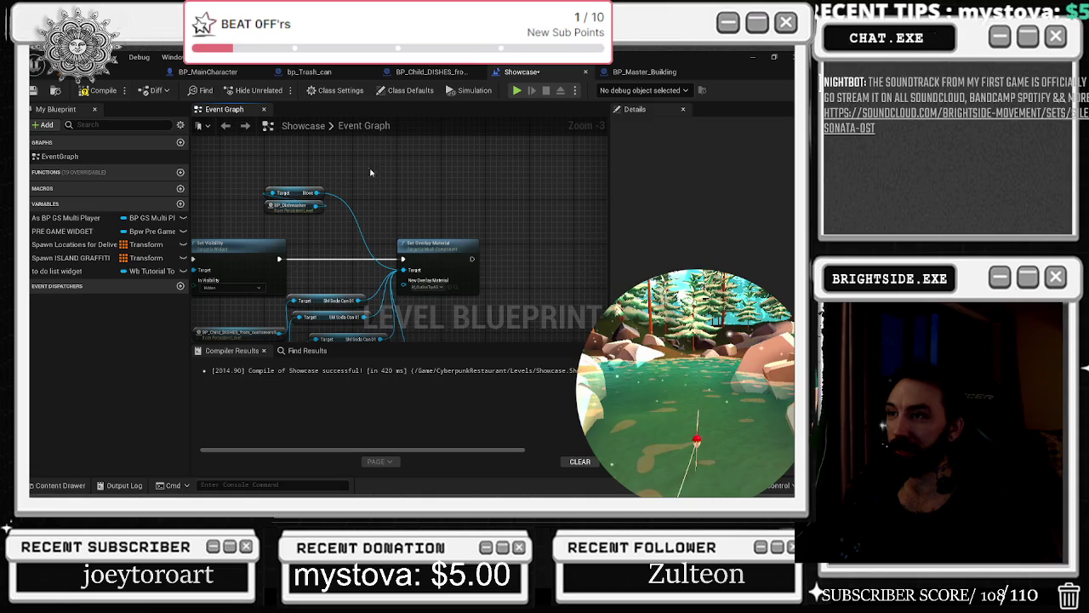
drag(300, 193, 365, 217)
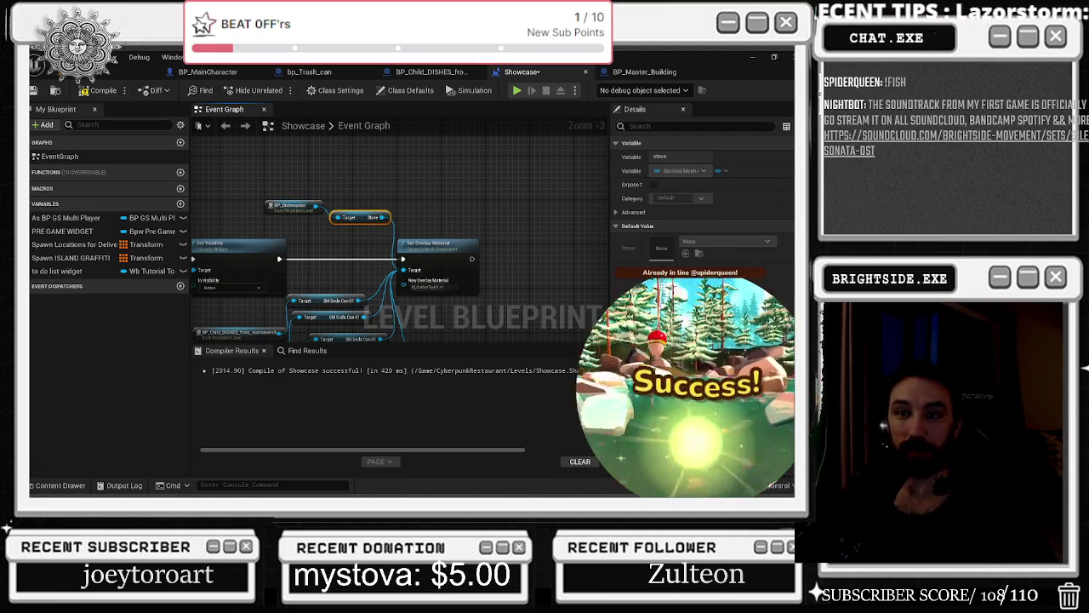
drag(264, 179, 352, 224)
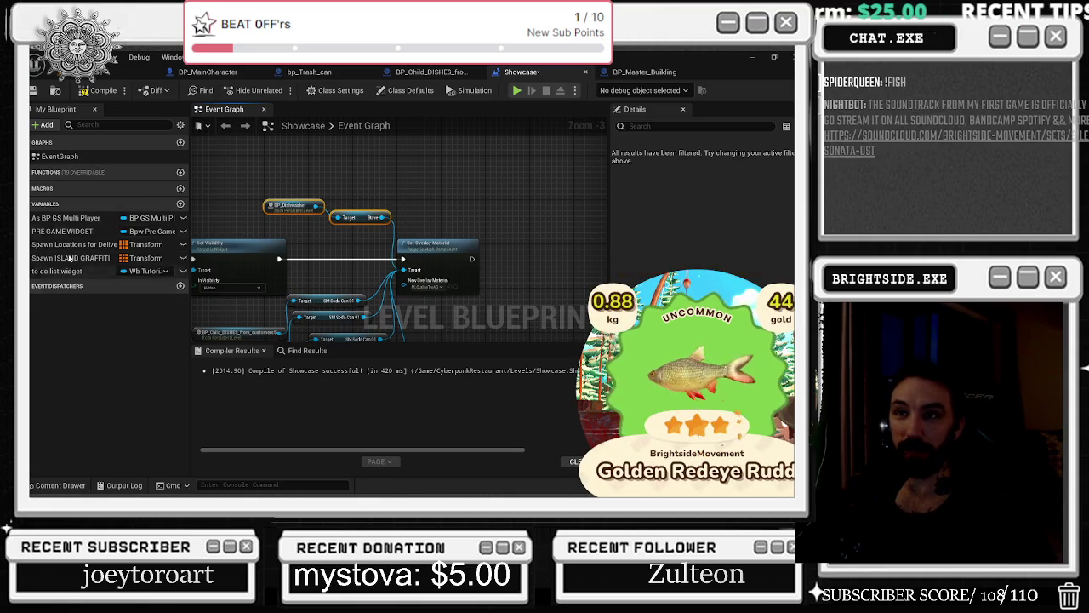
drag(288, 187, 349, 192)
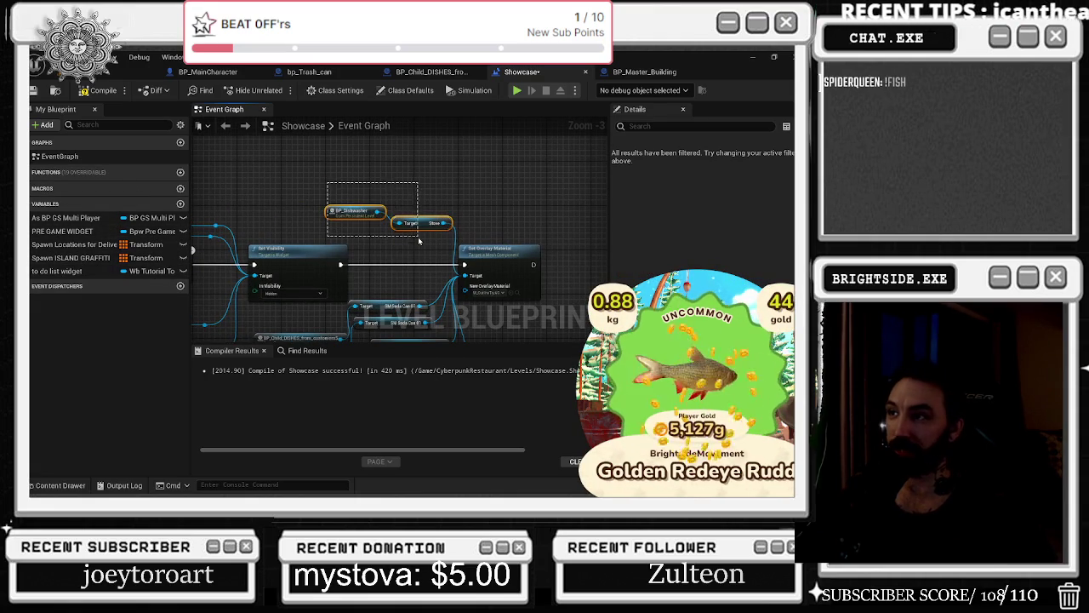
drag(421, 225, 376, 230)
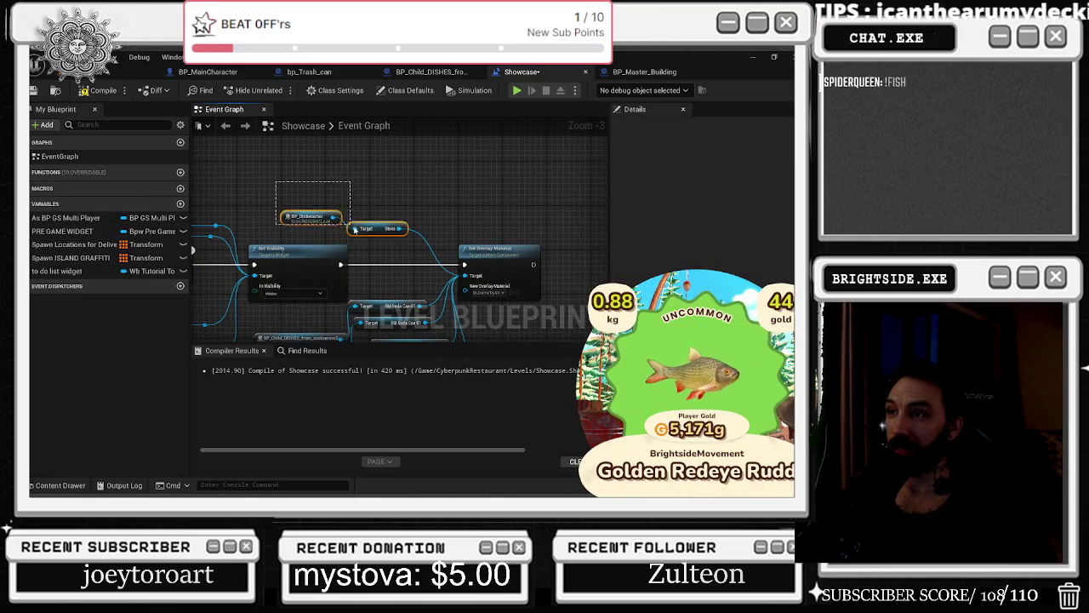
Line up the SM Soda Can 01 getters, customers3 reference and Stove getter near Set Overlay Material.
click(498, 257)
drag(499, 257, 523, 187)
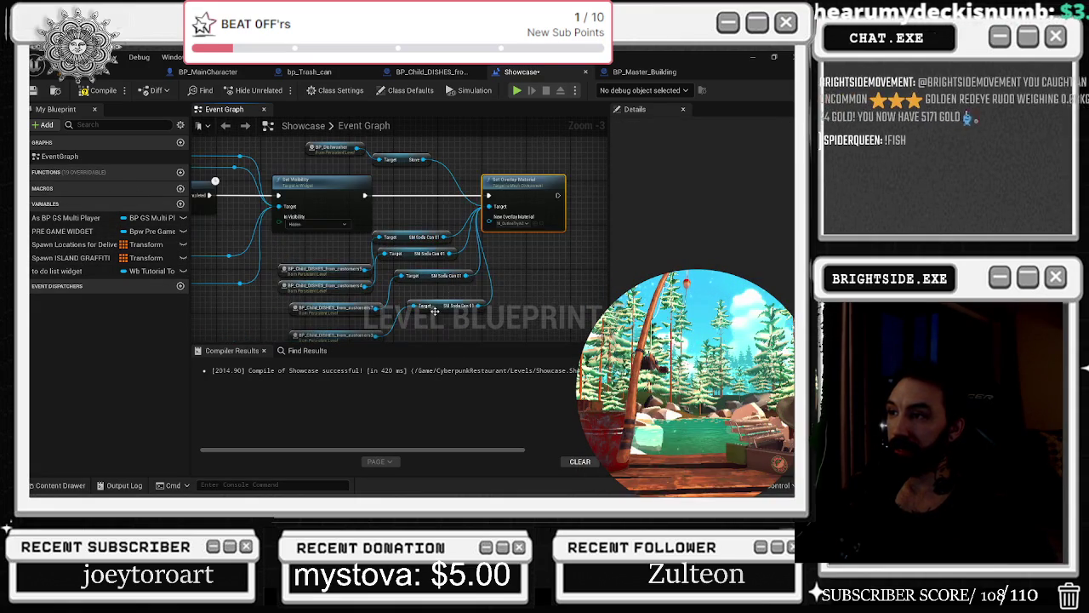
scroll(430, 285, up, 2)
click(421, 274)
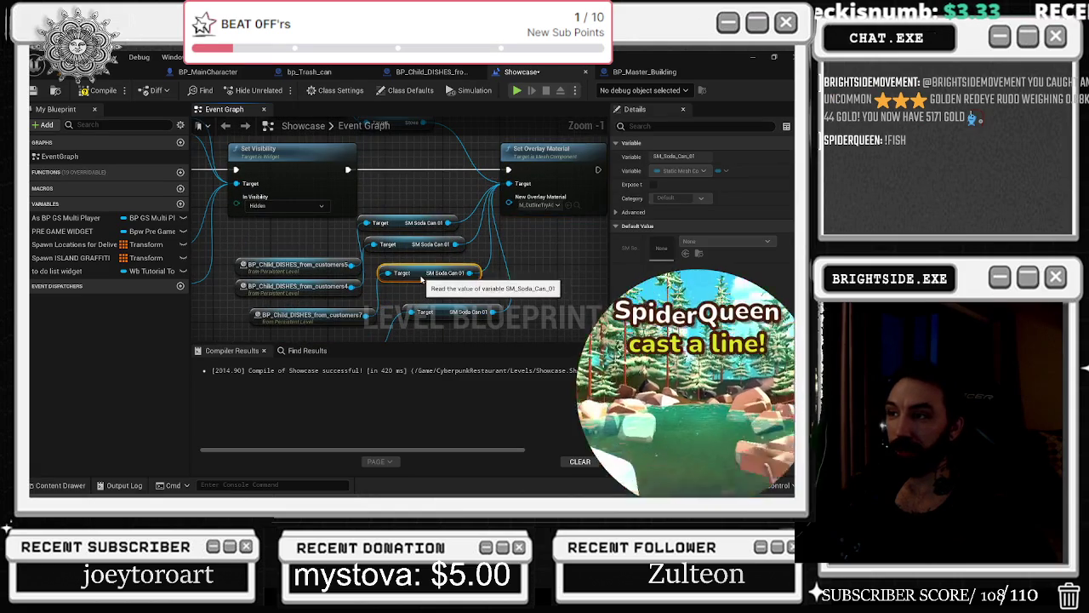
drag(422, 278, 432, 263)
click(459, 285)
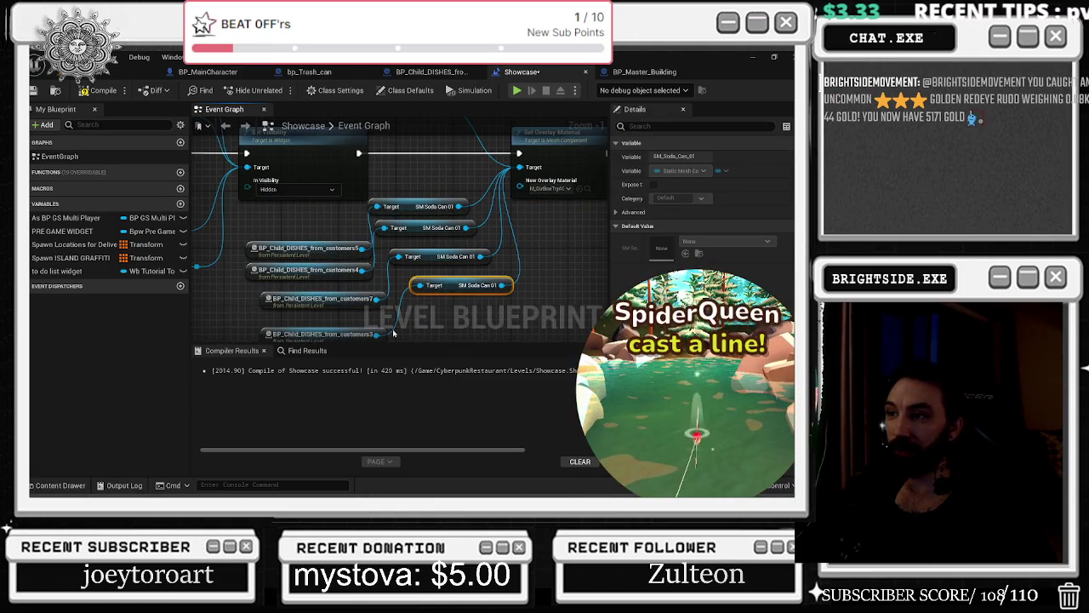
drag(343, 330, 338, 313)
click(336, 305)
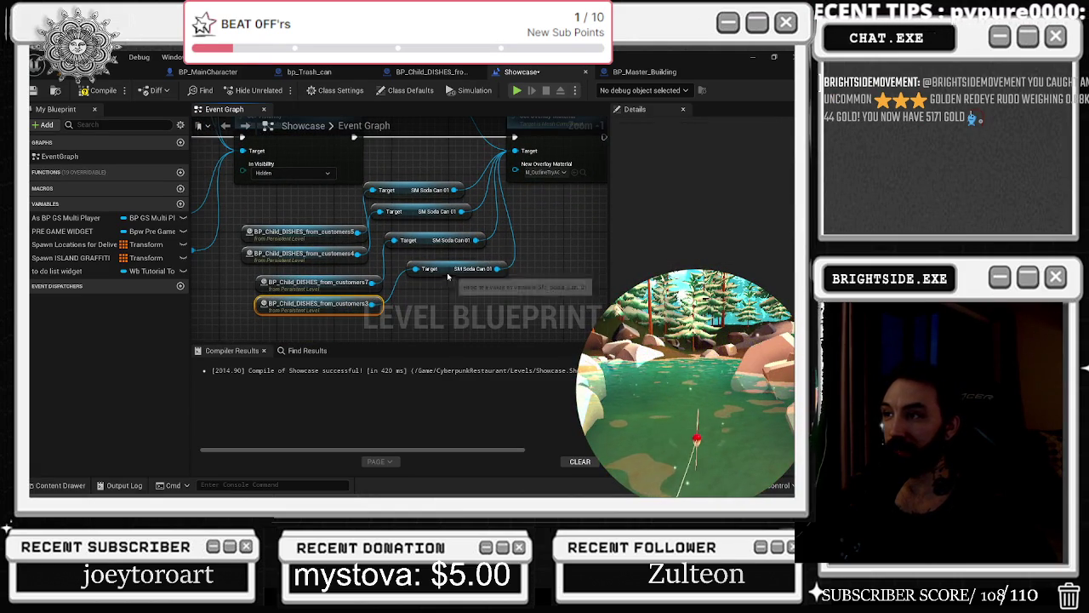
drag(447, 276, 441, 270)
click(424, 242)
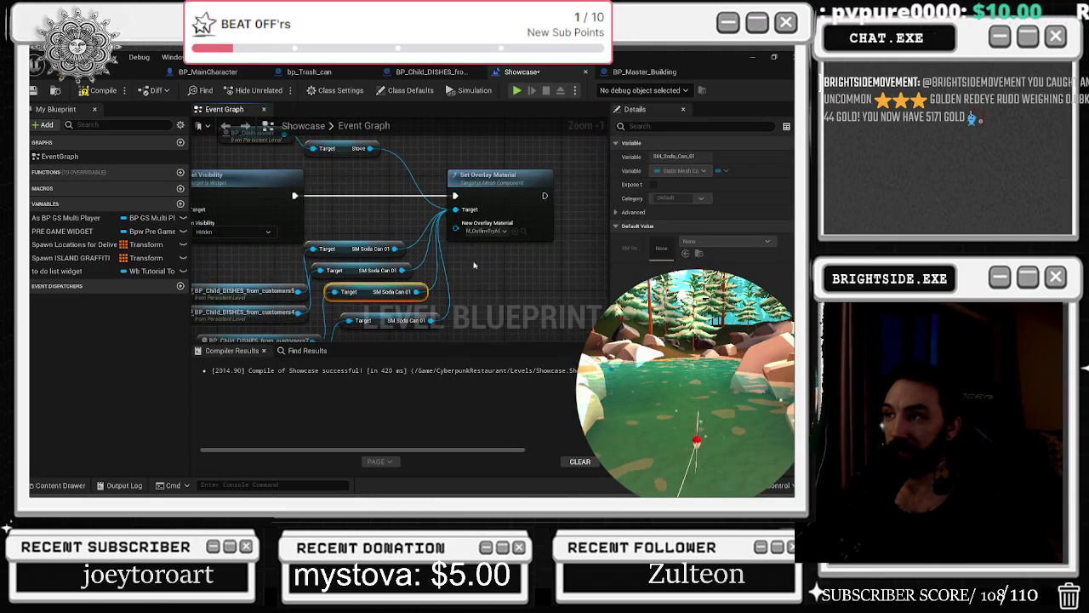
mouse_move(351, 174)
mouse_down()
mouse_move(416, 245)
mouse_move(397, 222)
mouse_move(423, 218)
mouse_up()
click(127, 73)
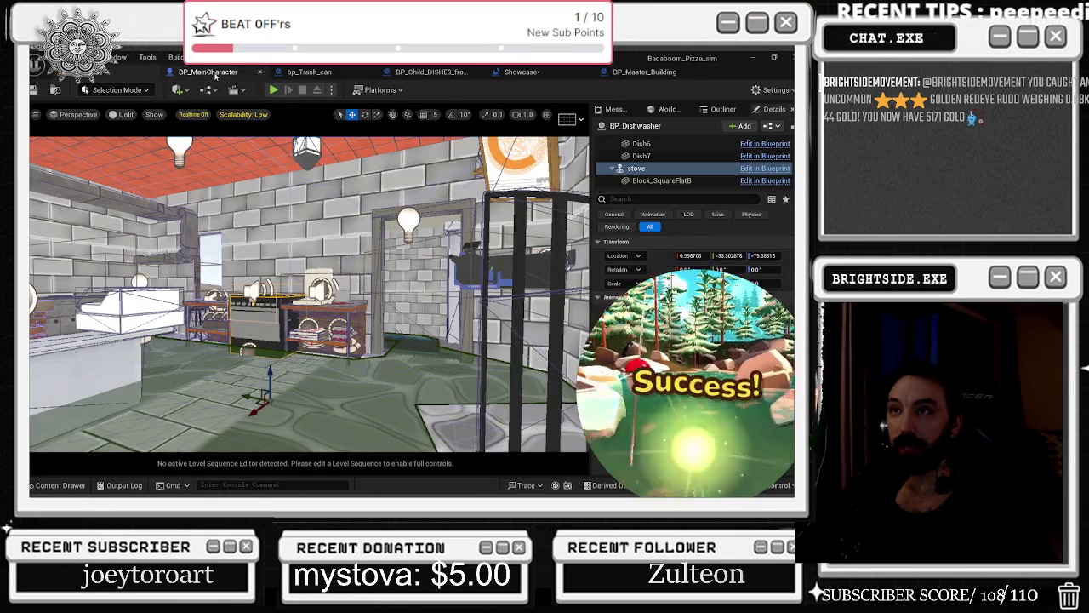
Check the BP_MainCharacter and BP_Master_Building blueprints, then save the Showcase level blueprint.
click(208, 72)
click(645, 72)
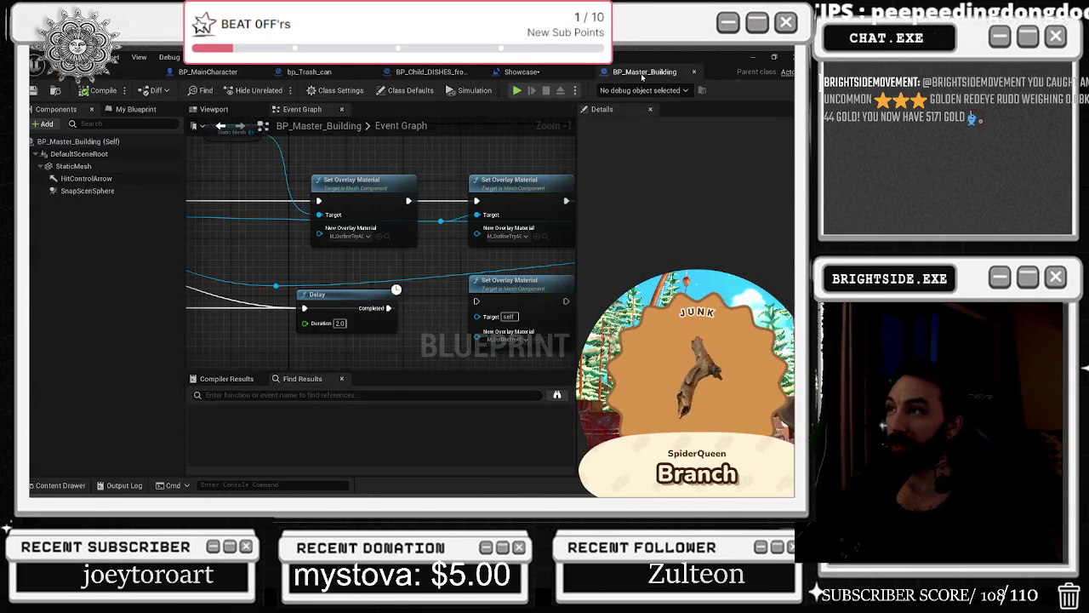
click(535, 73)
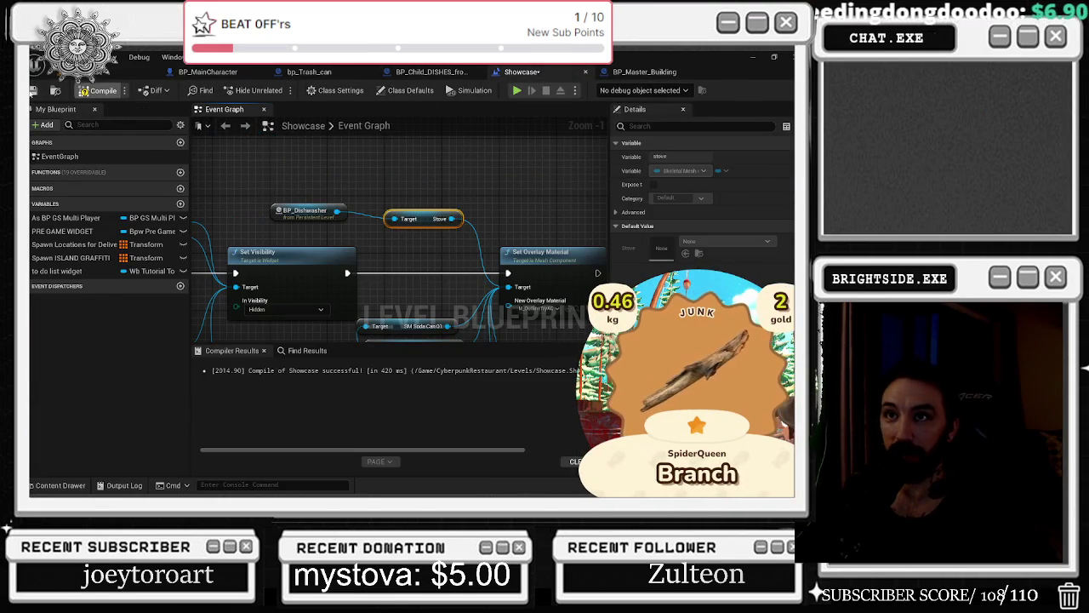
key(ctrl+s)
Add a BP_Dishwasher reference node to the Showcase graph and delete it, twice.
right_click(348, 184)
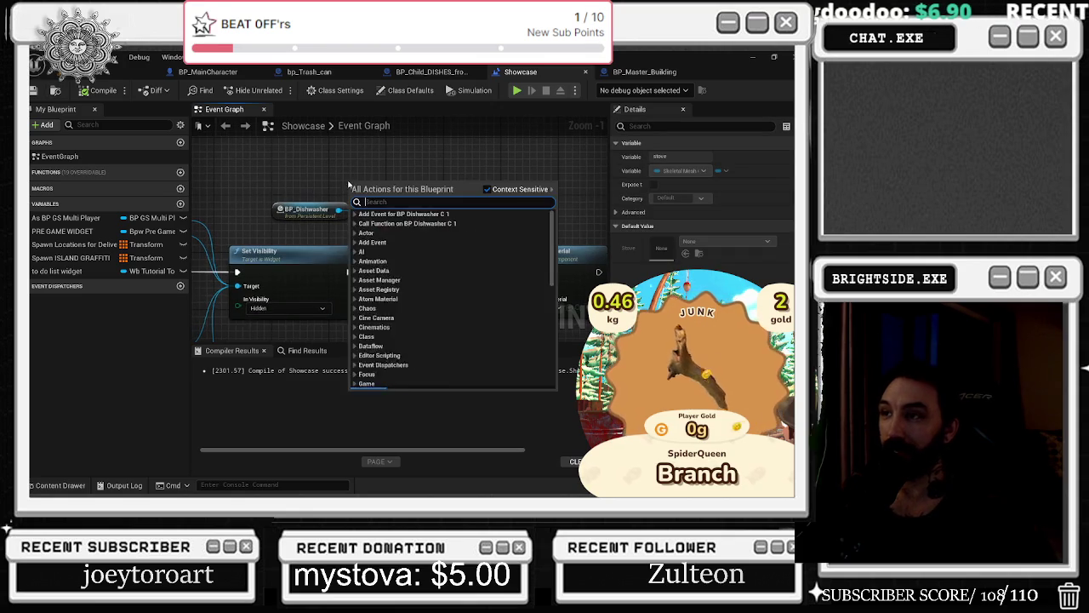
click(390, 242)
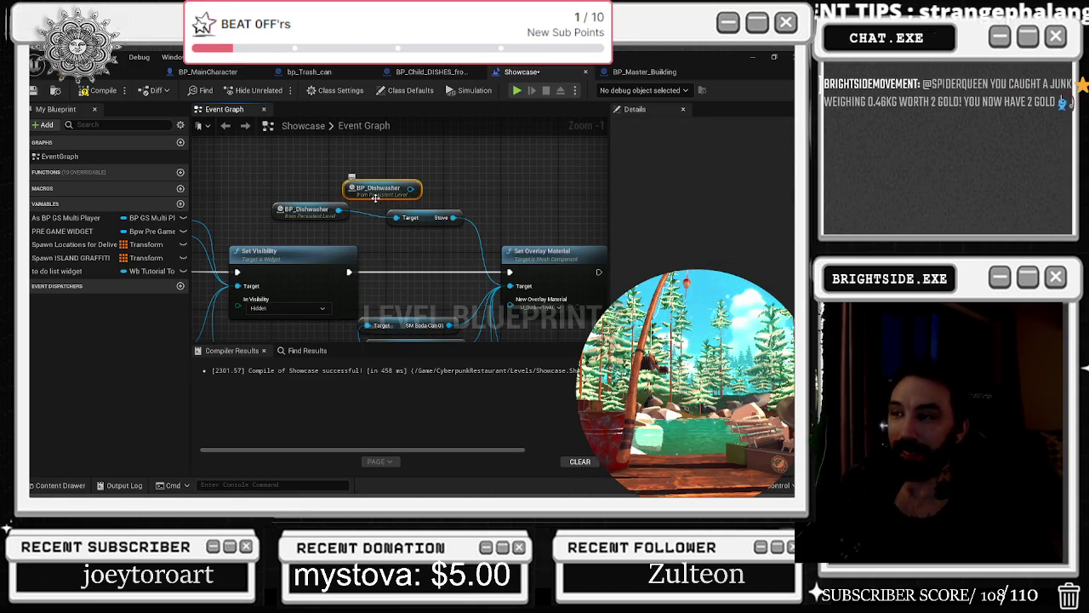
key(Delete)
right_click(275, 175)
click(320, 230)
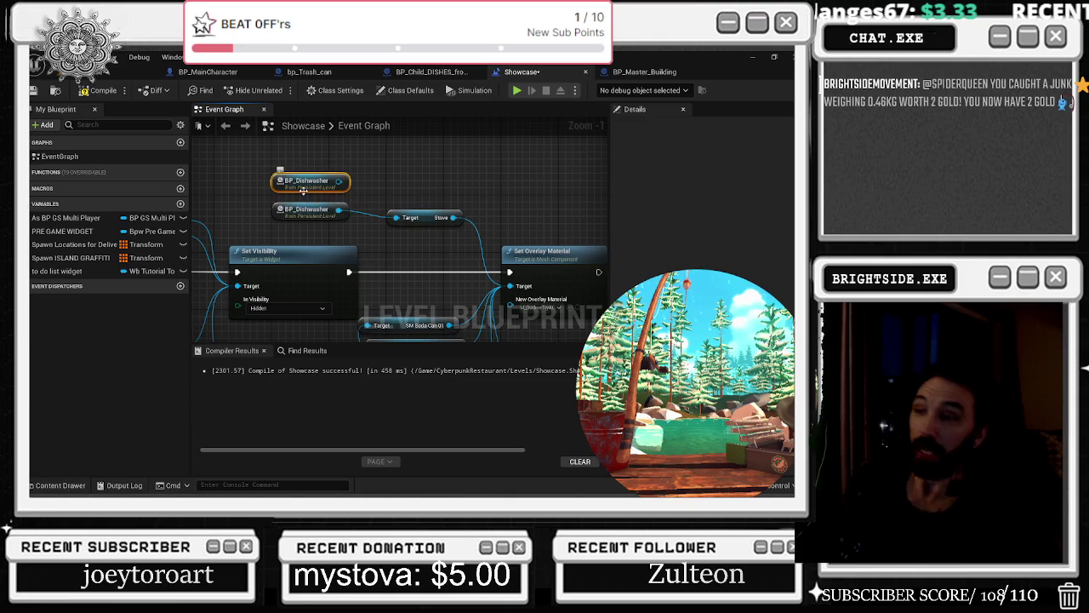
key(Delete)
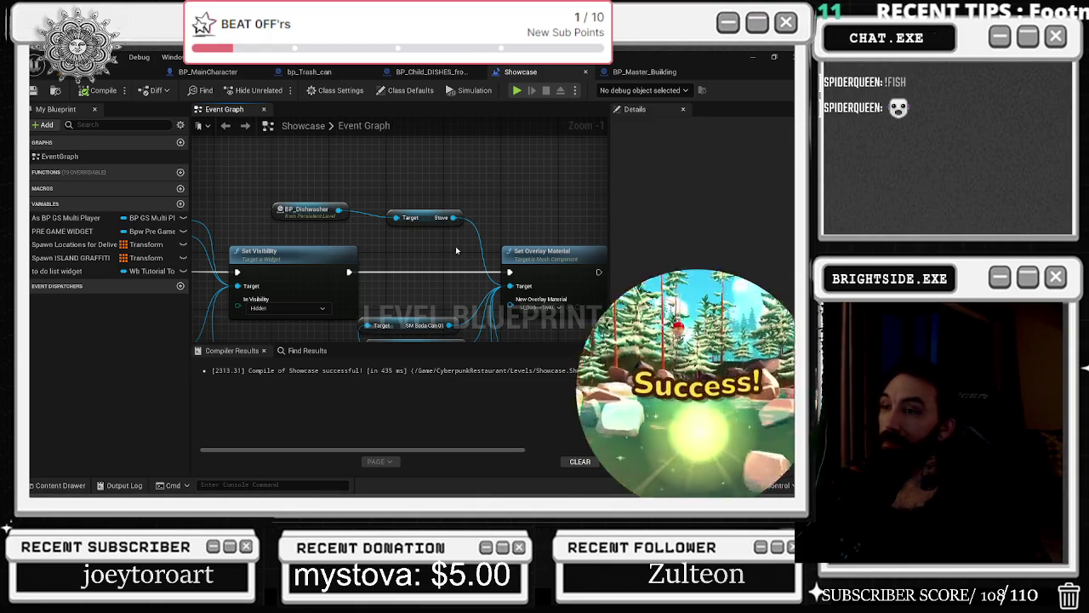
drag(455, 246, 375, 232)
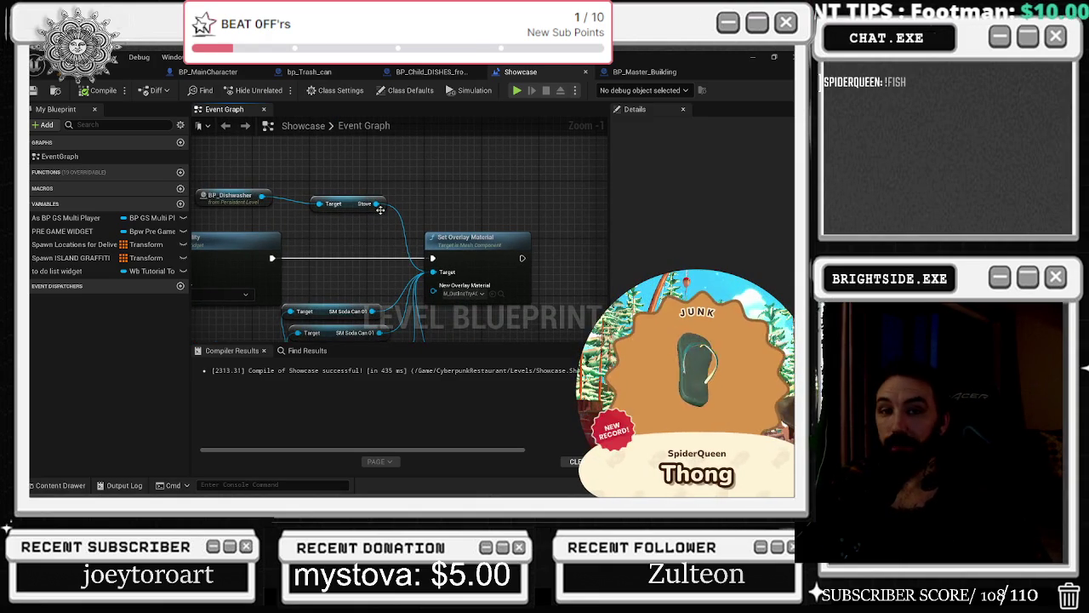
key(alt+Tab)
key(Tab)
key(Tab)
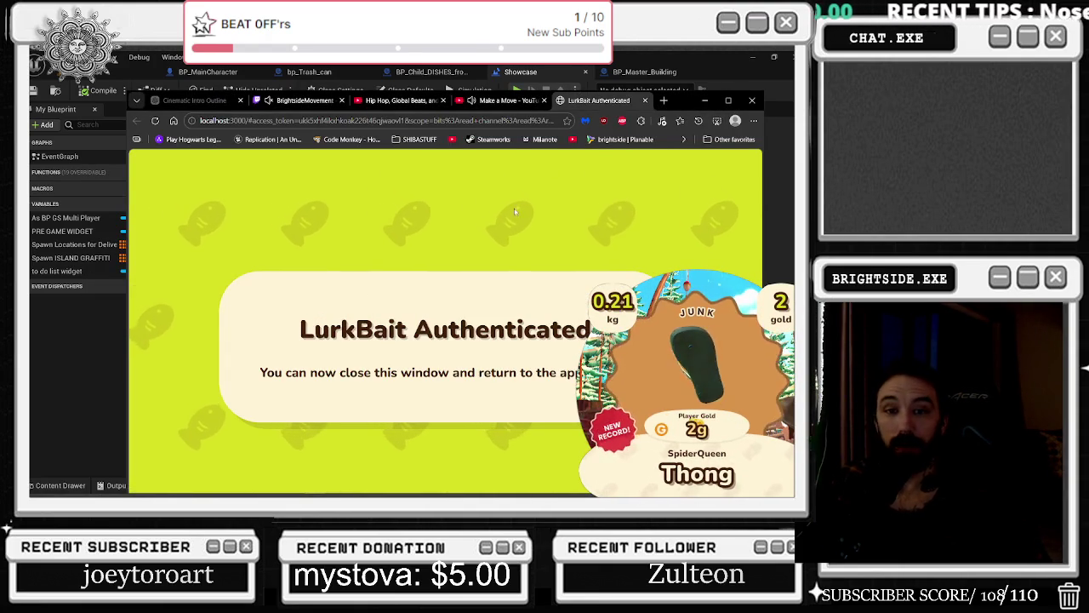
click(705, 100)
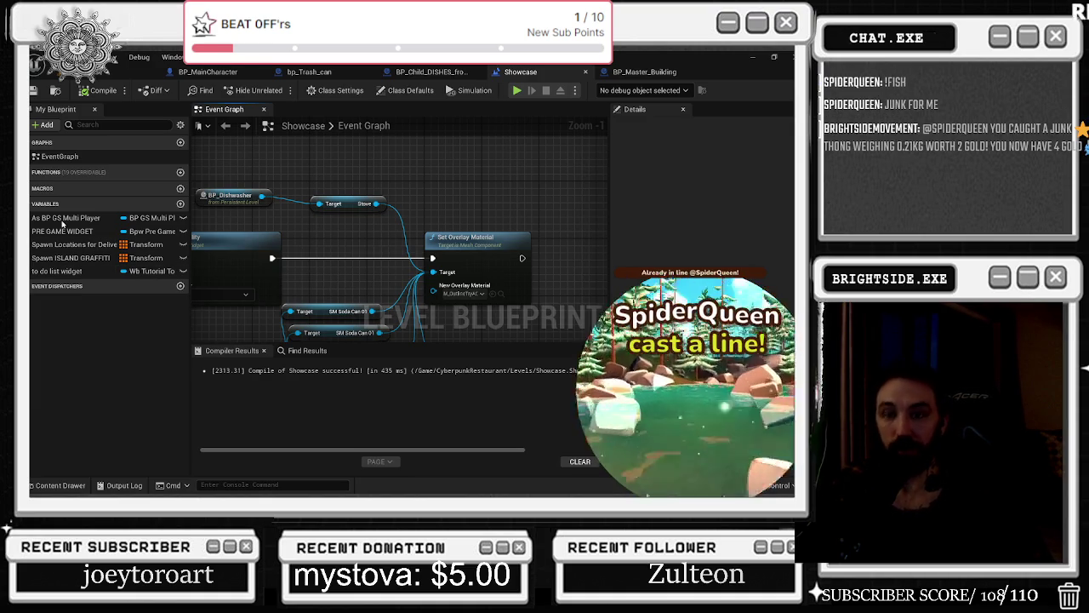
Add a Delay node chained after Set Overlay Material.
drag(357, 183, 388, 223)
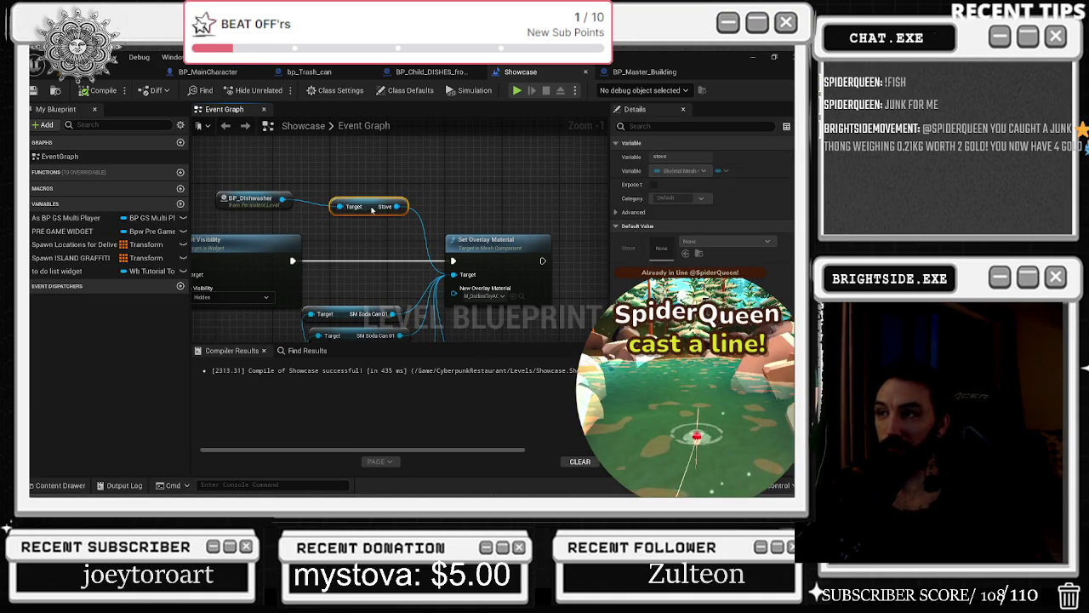
drag(600, 260, 481, 247)
scroll(481, 247, down, 3)
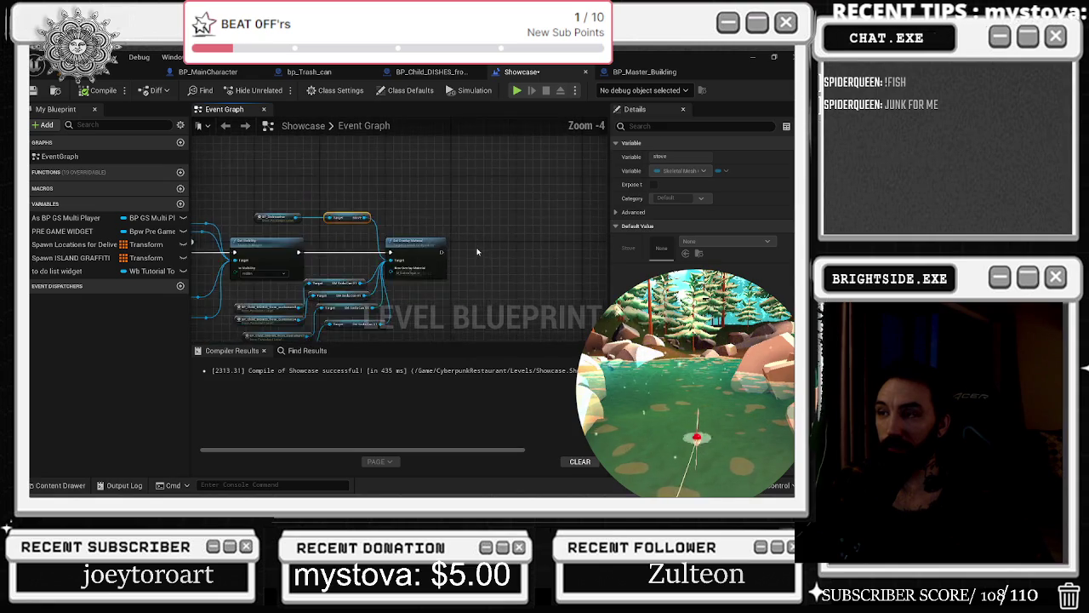
mouse_move(568, 255)
mouse_down()
mouse_move(398, 249)
mouse_move(406, 264)
mouse_move(400, 253)
mouse_up()
click(381, 253)
click(417, 245)
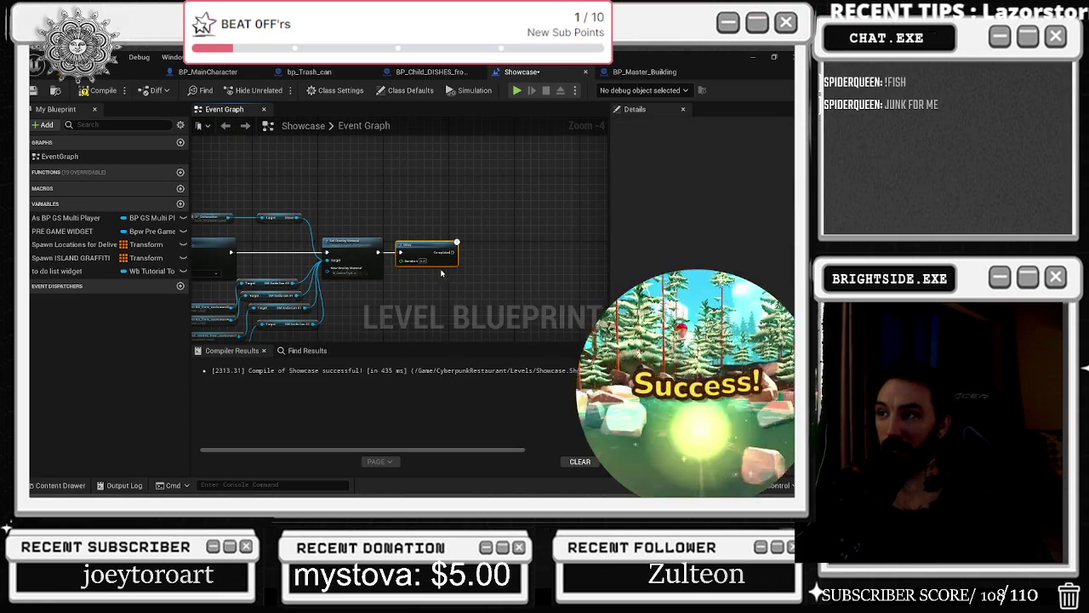
click(418, 205)
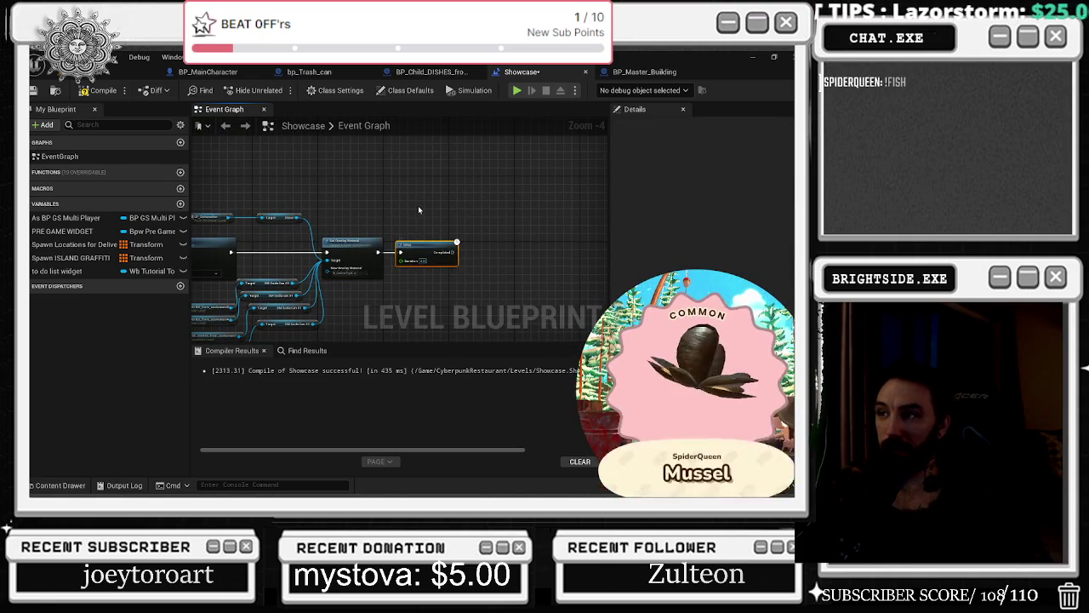
Paste a Set Overlay Material copy after the Delay and move the Stove and mesh links to its Target.
click(352, 244)
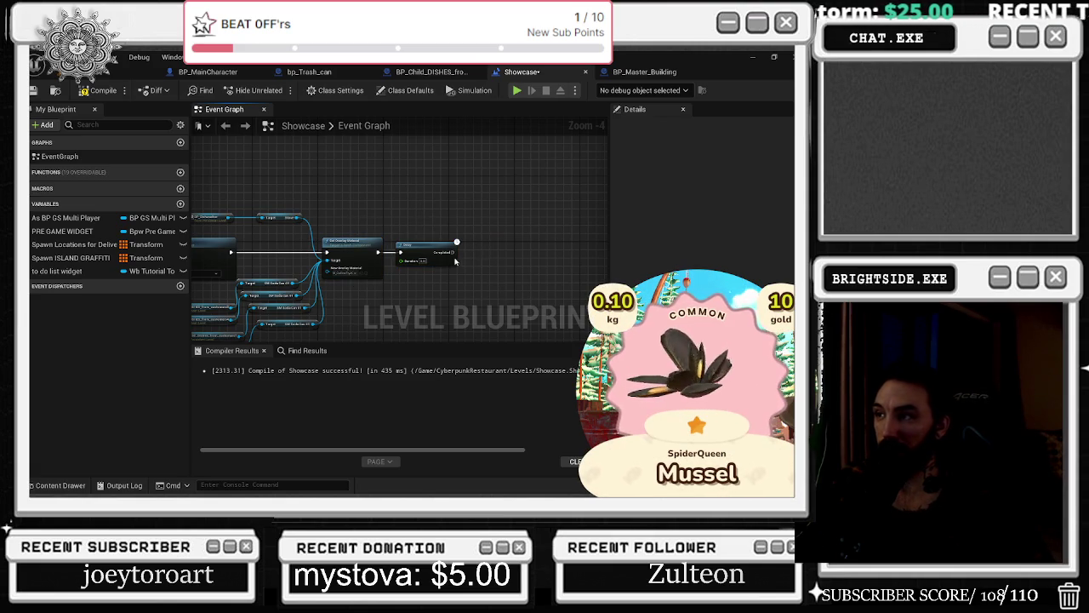
key(ctrl+v)
mouse_move(453, 252)
mouse_down()
mouse_move(499, 255)
mouse_move(477, 252)
mouse_up()
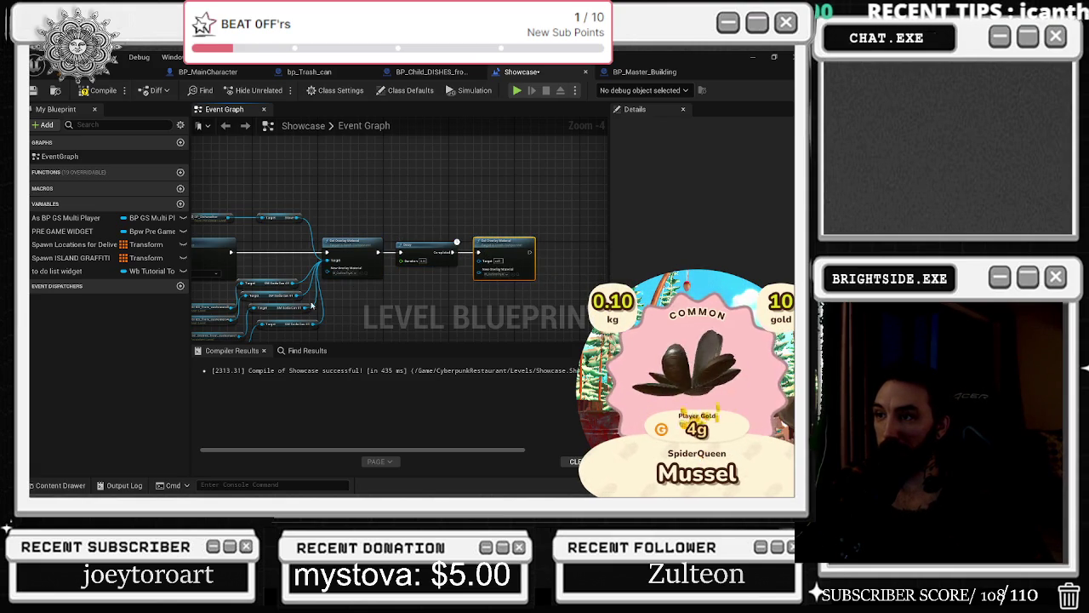
mouse_move(317, 324)
mouse_down()
mouse_move(462, 242)
mouse_move(486, 265)
mouse_up()
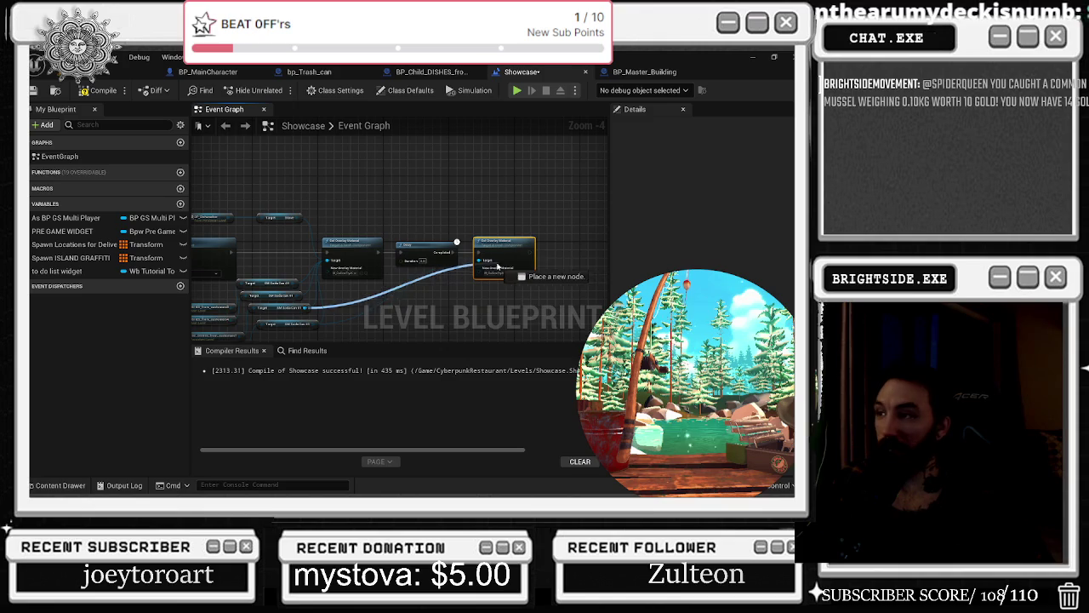
mouse_move(326, 259)
mouse_down()
mouse_move(293, 282)
mouse_move(515, 270)
mouse_move(481, 260)
mouse_up()
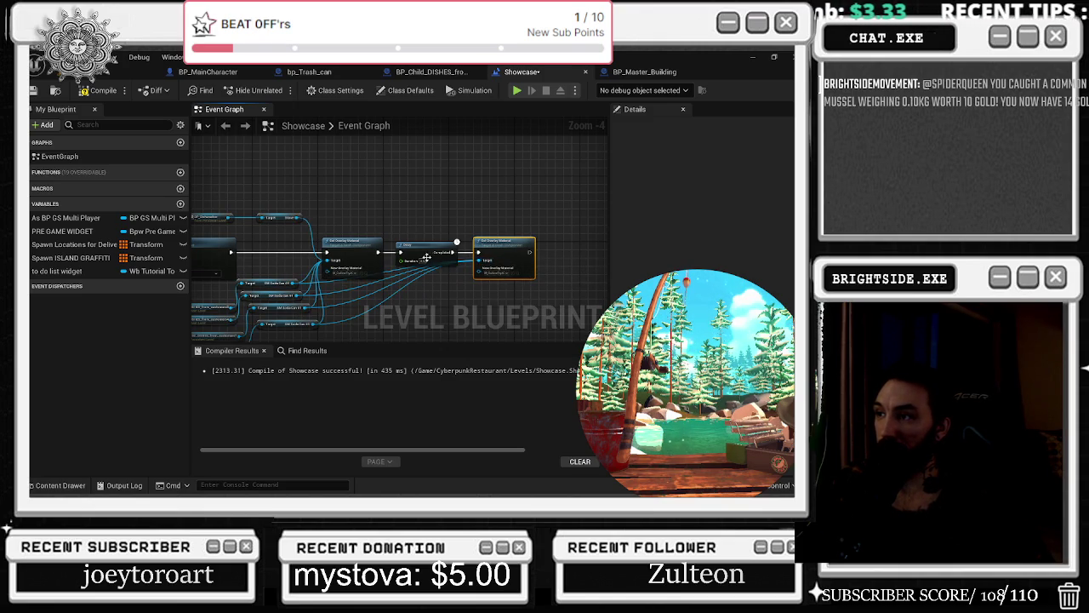
drag(296, 219, 400, 249)
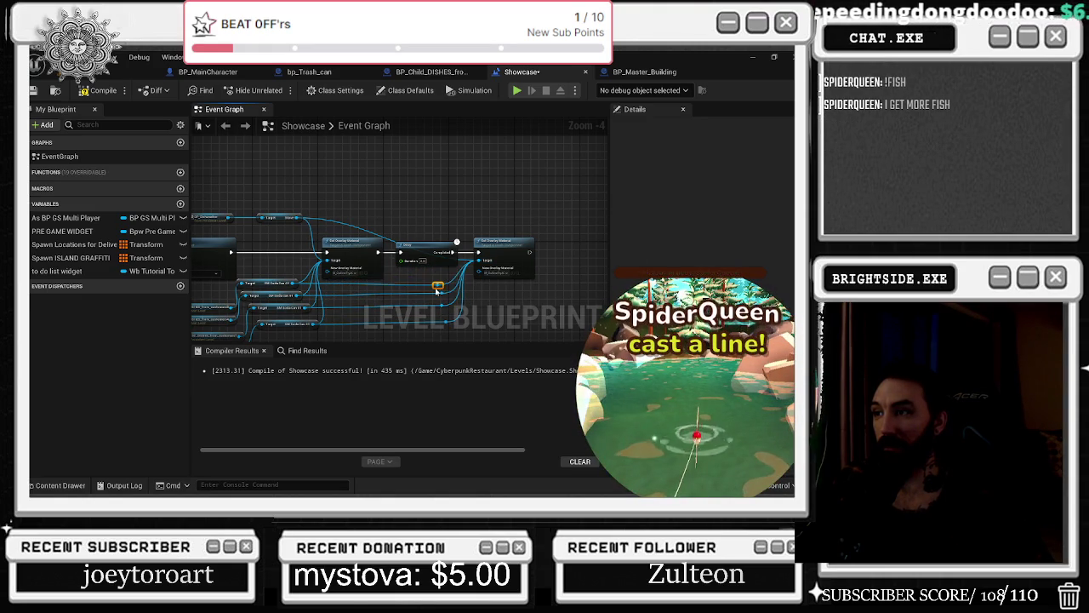
Add and position reroute points on the wires, then save the level blueprint.
drag(446, 290, 450, 285)
double_click(352, 224)
drag(447, 220, 450, 225)
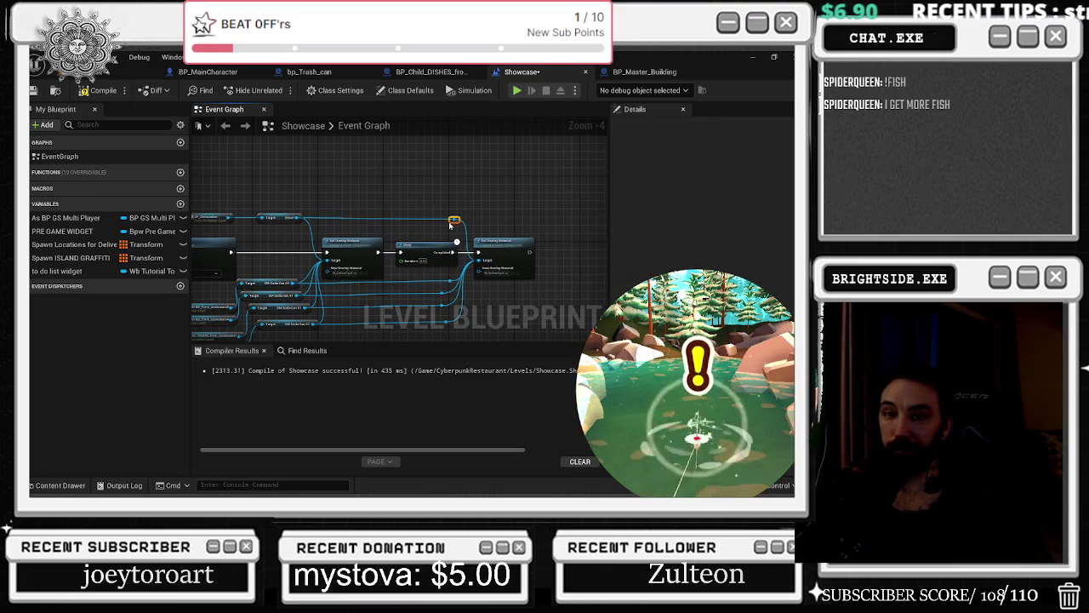
click(31, 92)
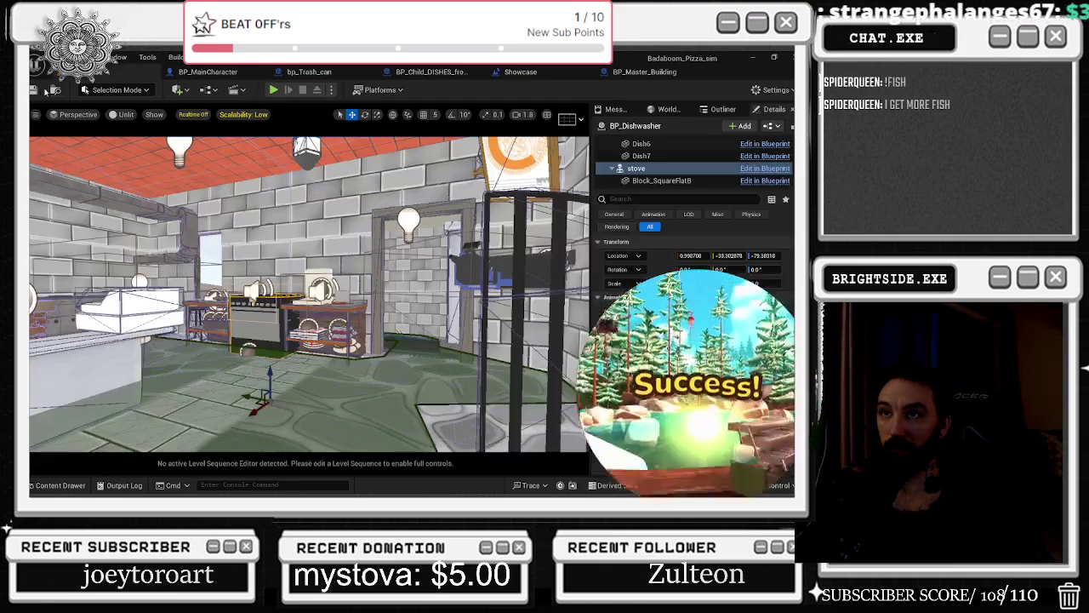
Playtest the level: walk to an umbrella table in third person, set a dish down, then stop.
click(275, 89)
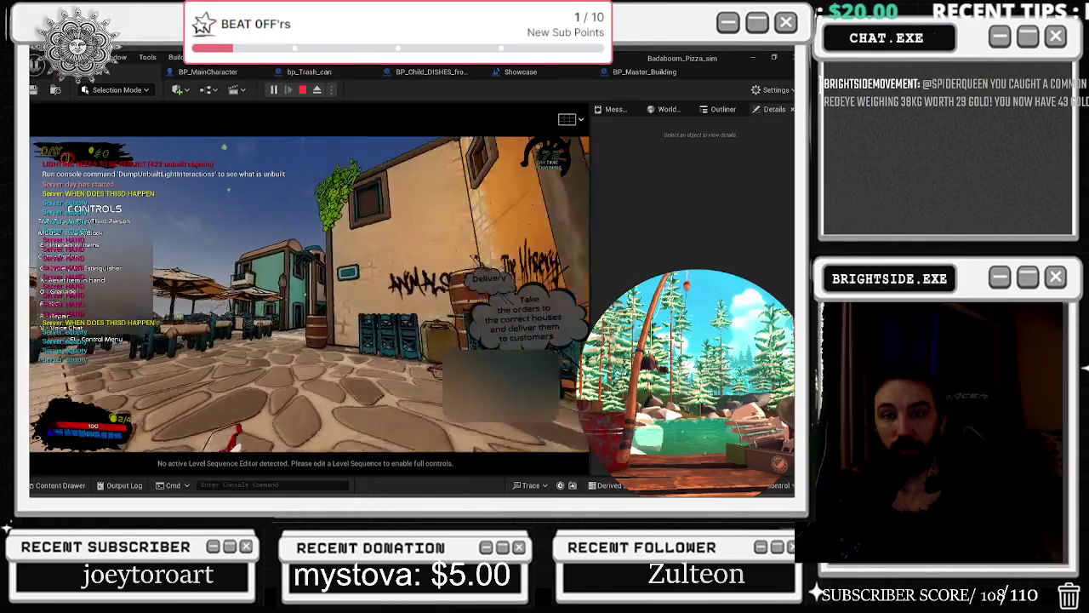
key(alt+Tab)
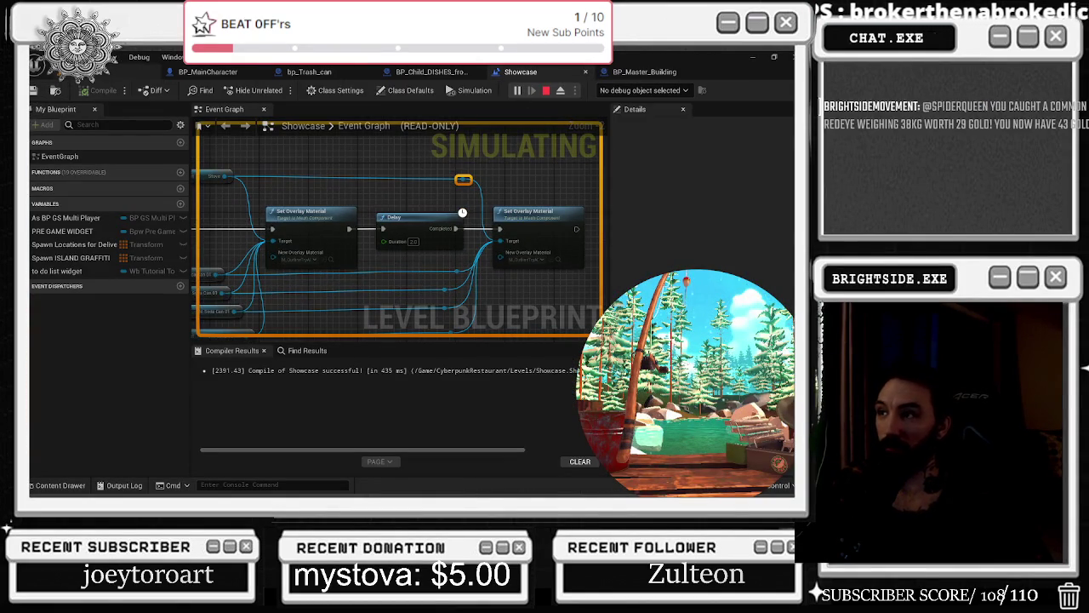
key(alt+Tab)
key(w)
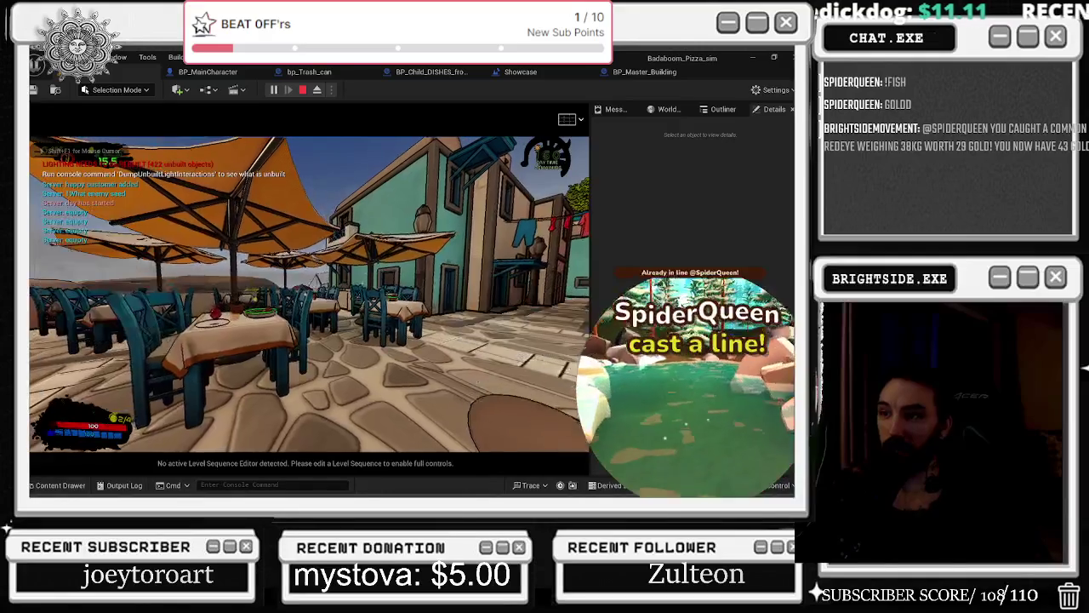
key(t)
key(t)
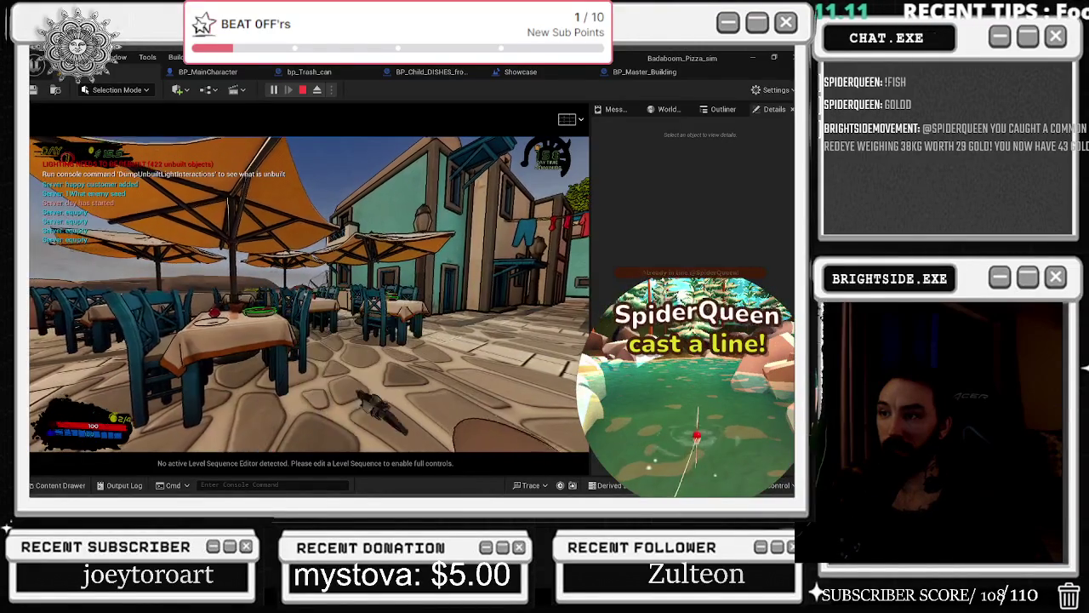
key(w)
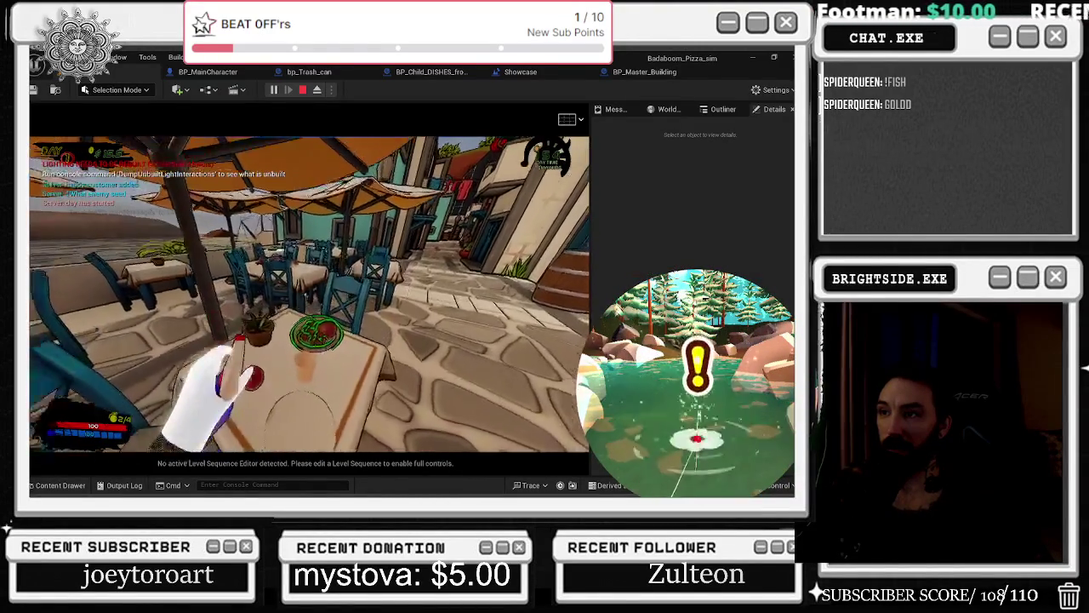
key(e)
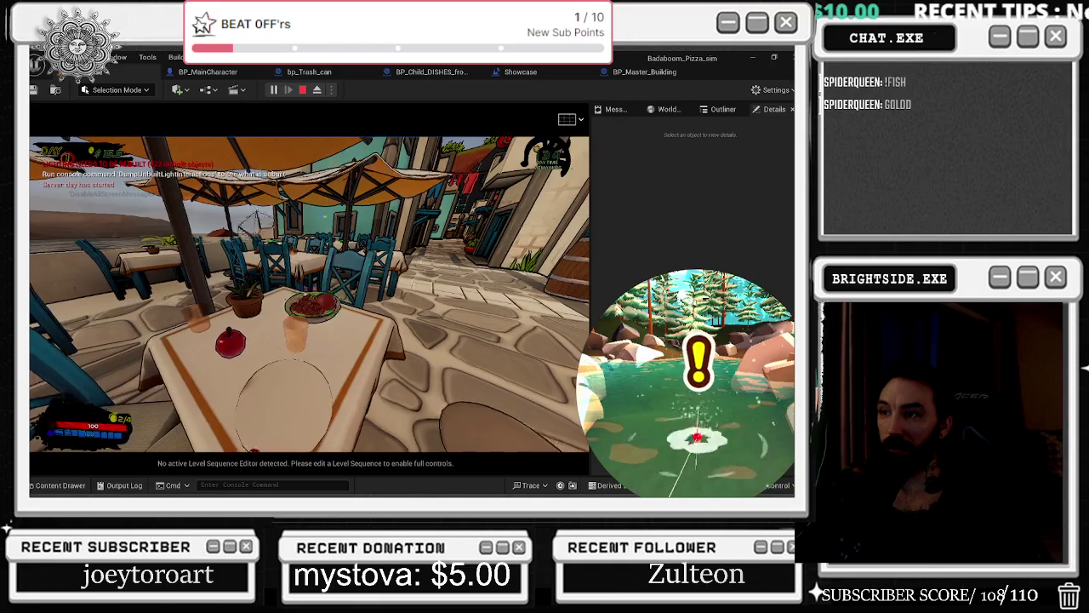
key(Escape)
click(520, 72)
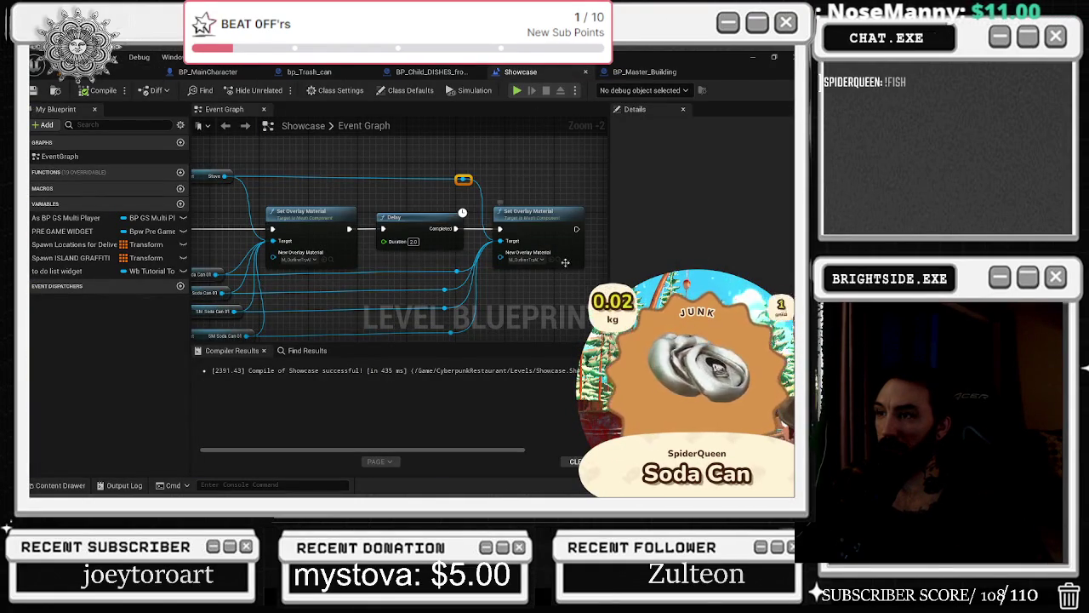
Clear the second Set Overlay Material's overlay material and rewire the newest node's Target pin.
drag(565, 262, 487, 242)
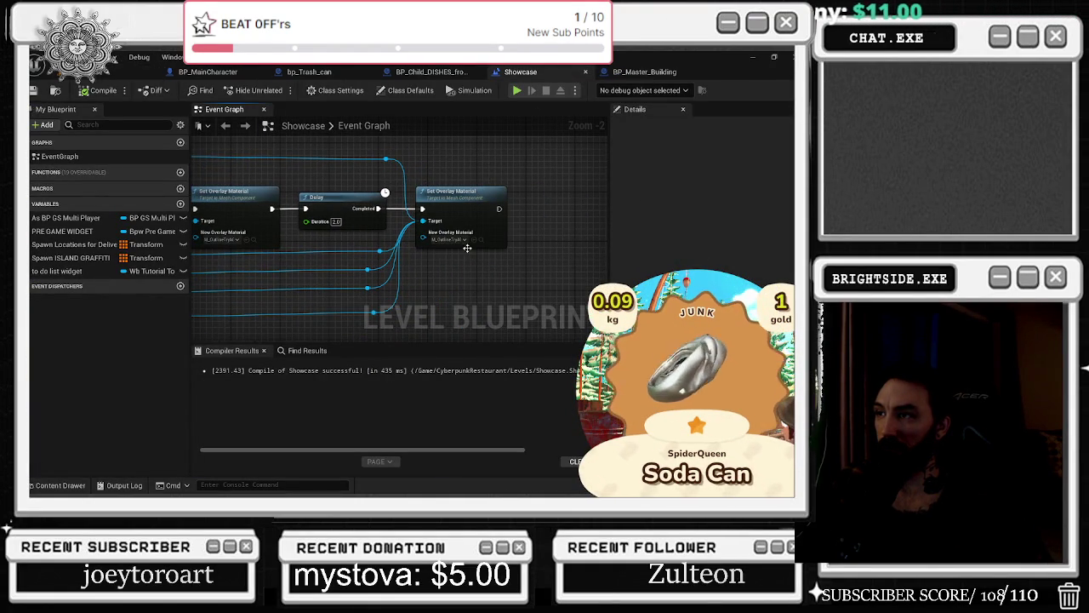
click(457, 239)
click(478, 269)
drag(443, 173, 348, 207)
alt+click(329, 244)
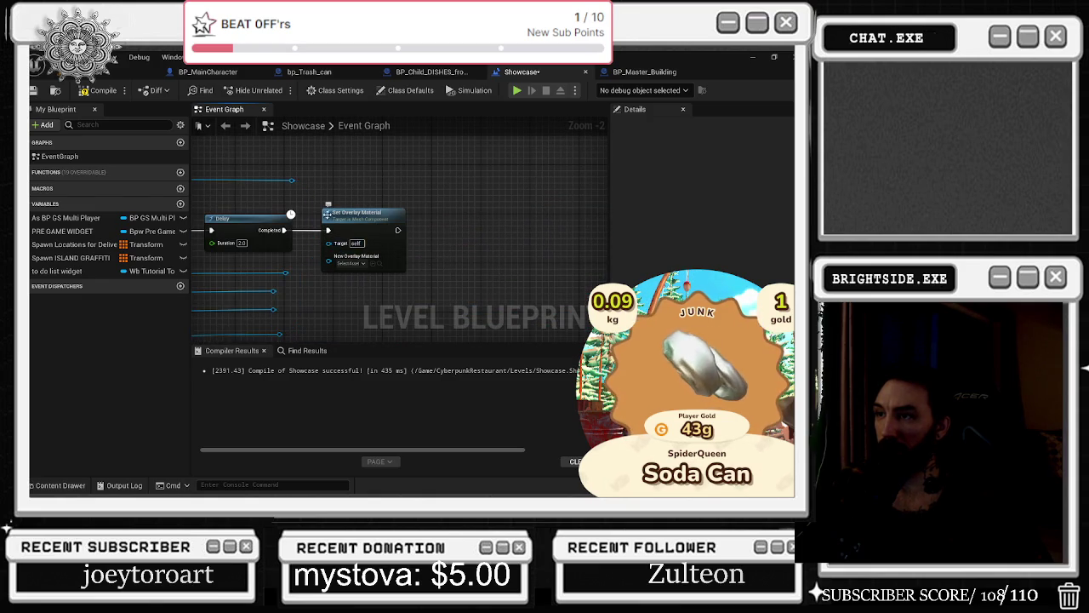
mouse_move(291, 185)
mouse_down()
mouse_move(328, 243)
mouse_move(432, 229)
mouse_up()
click(433, 228)
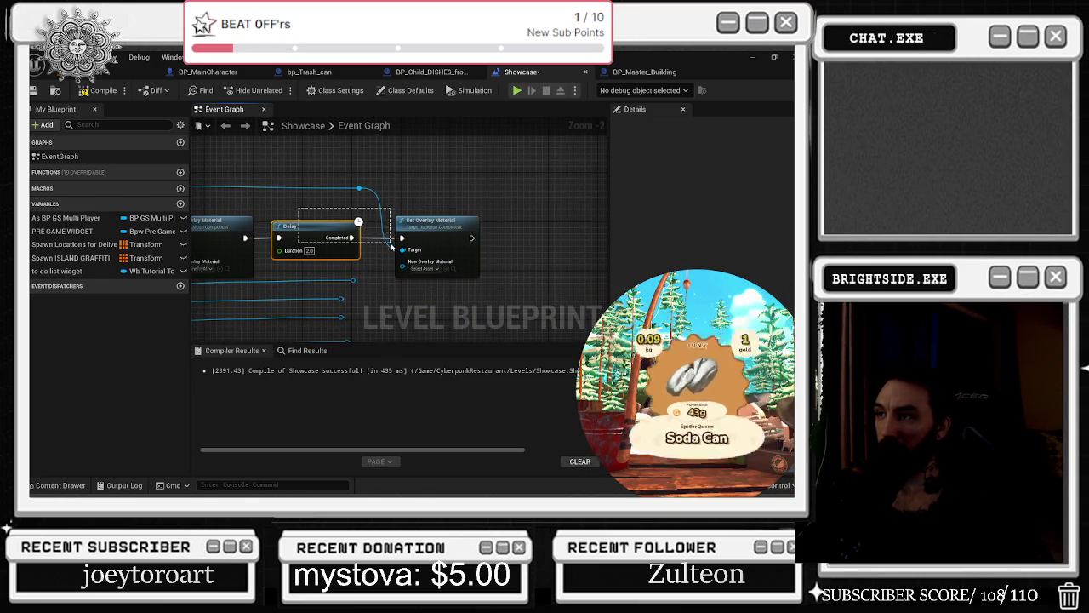
click(542, 226)
Paste a second Delay after the second overlay node and connect meshes to the Target pins.
key(ctrl+v)
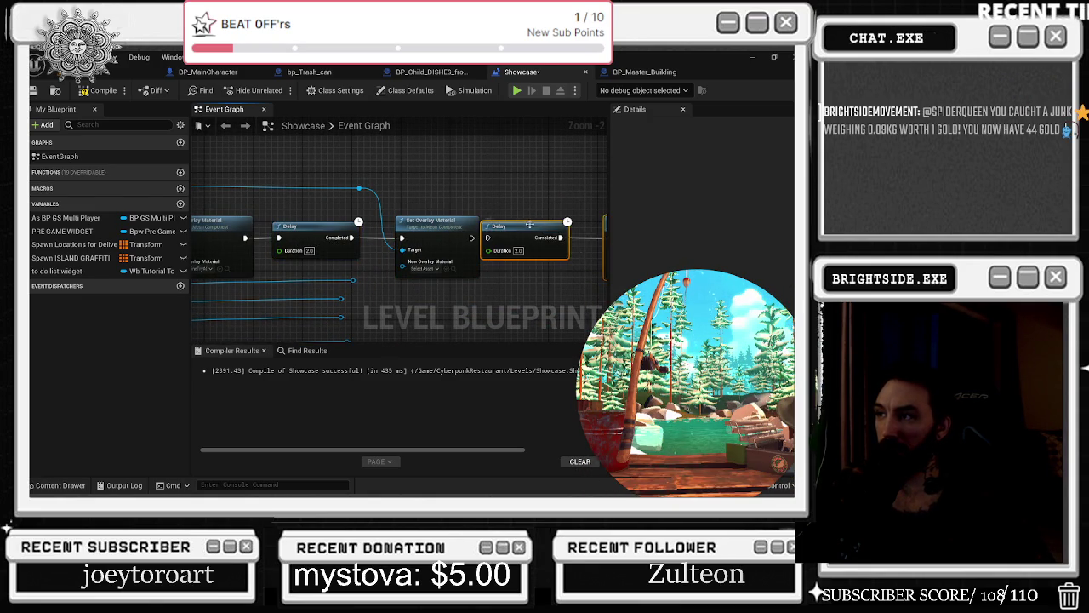
drag(472, 238, 508, 239)
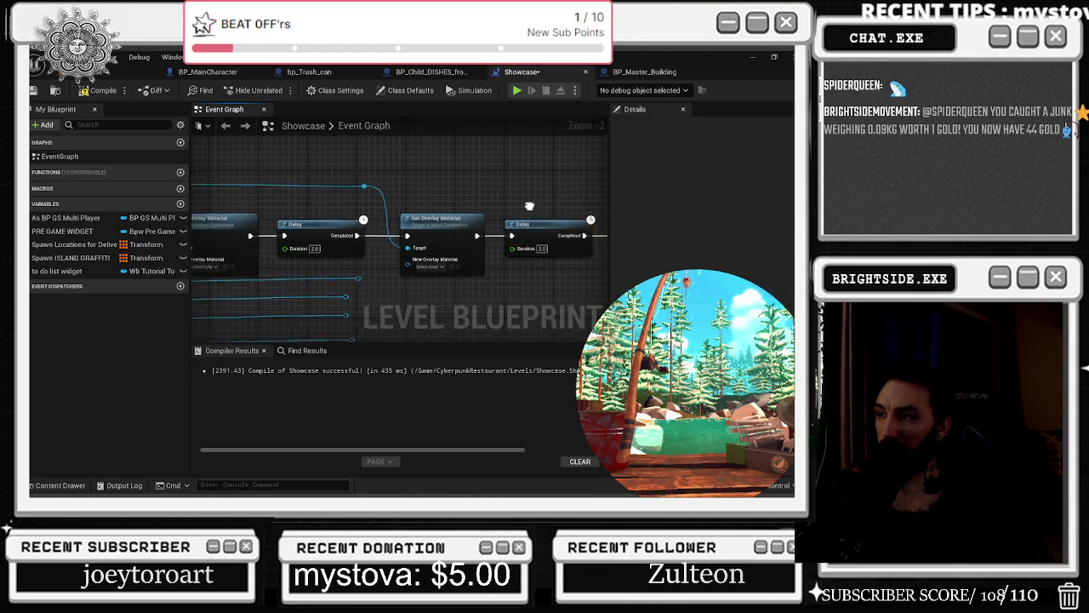
scroll(543, 220, down, 1)
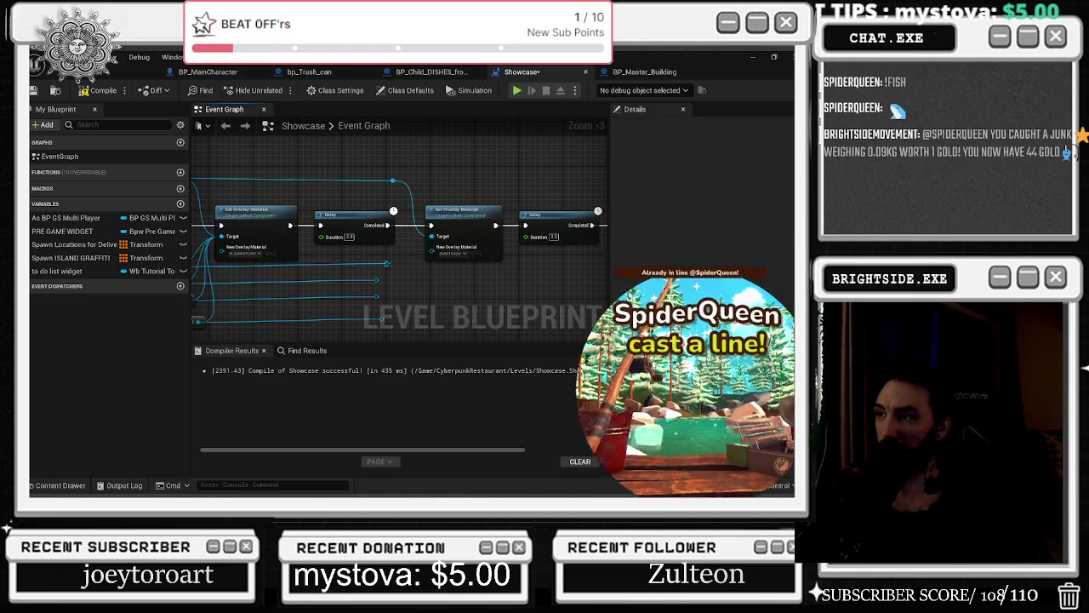
mouse_move(392, 272)
mouse_down()
mouse_move(328, 265)
mouse_move(346, 224)
mouse_up()
drag(281, 269, 336, 224)
drag(282, 287, 542, 224)
Slide the two reroute points along their wires to straighten them, then recompile.
mouse_move(368, 254)
mouse_down()
mouse_move(385, 275)
mouse_move(254, 236)
mouse_up()
key(ctrl+space)
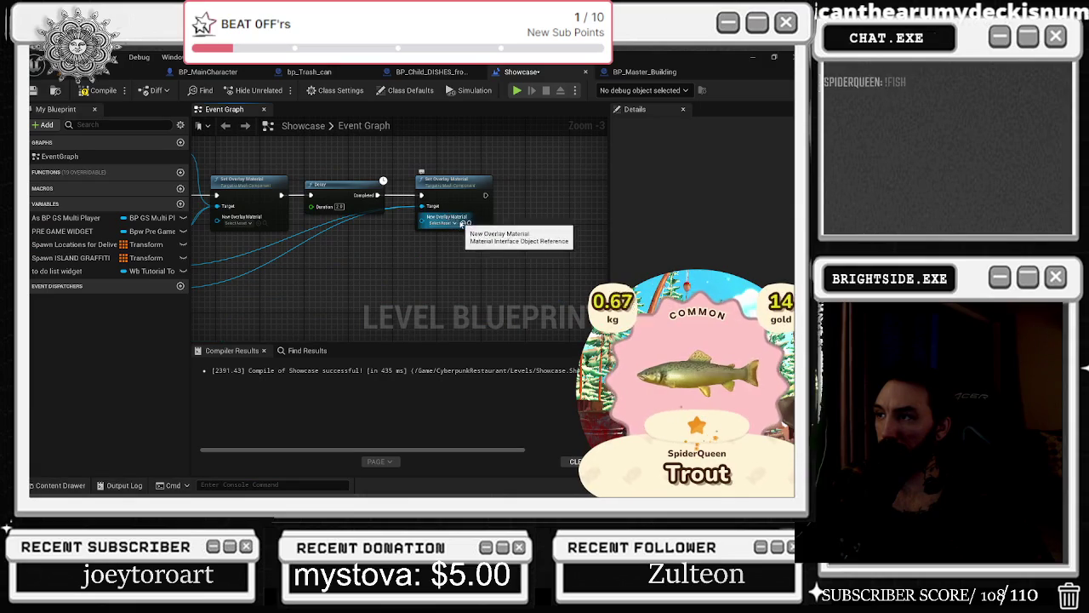
scroll(370, 258, down, 1)
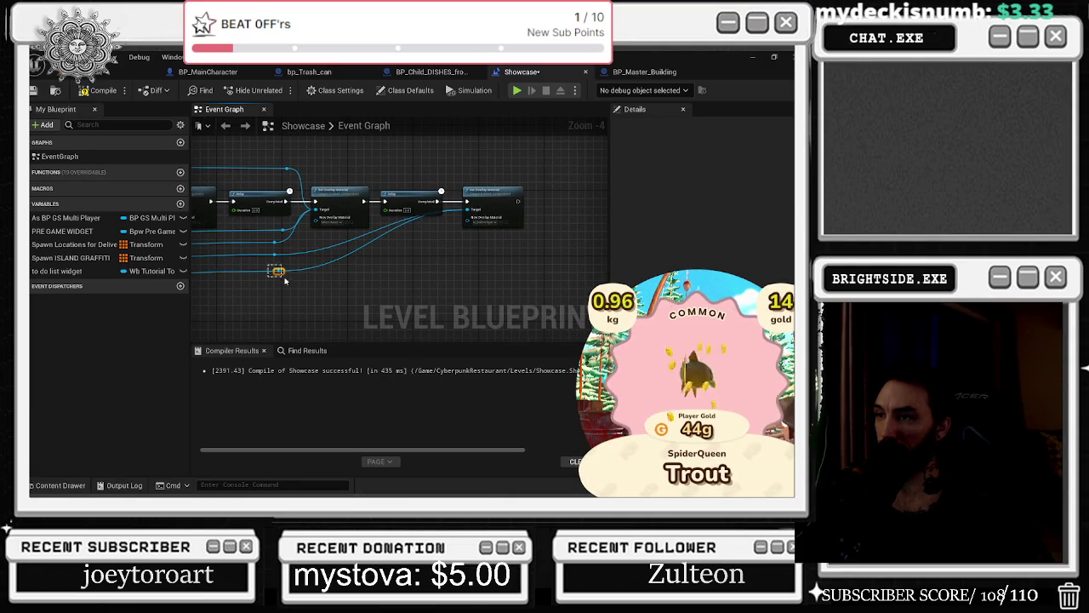
drag(277, 273, 441, 278)
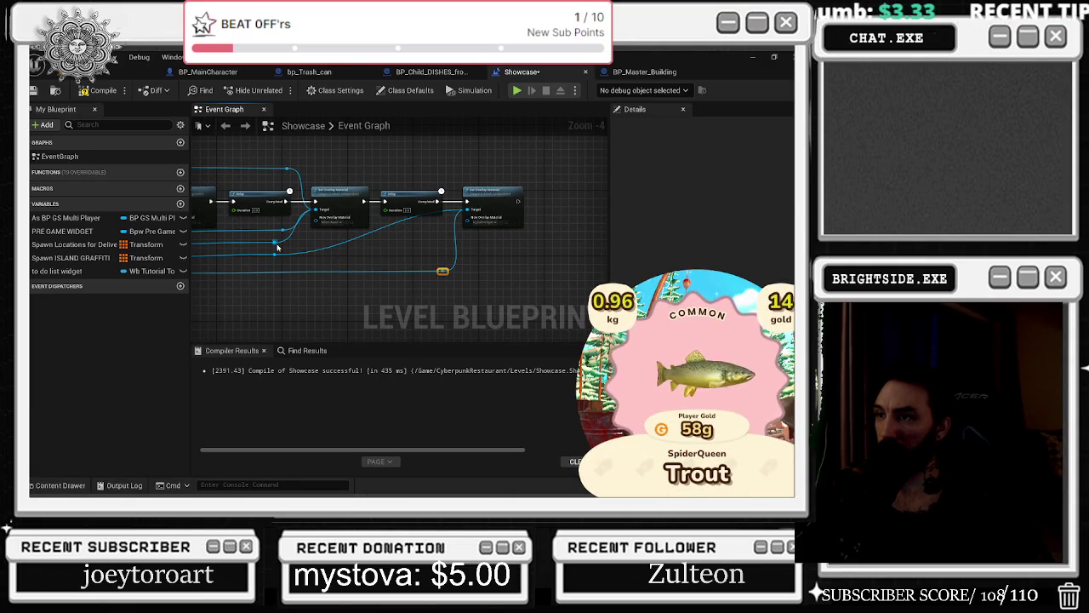
drag(273, 255, 431, 256)
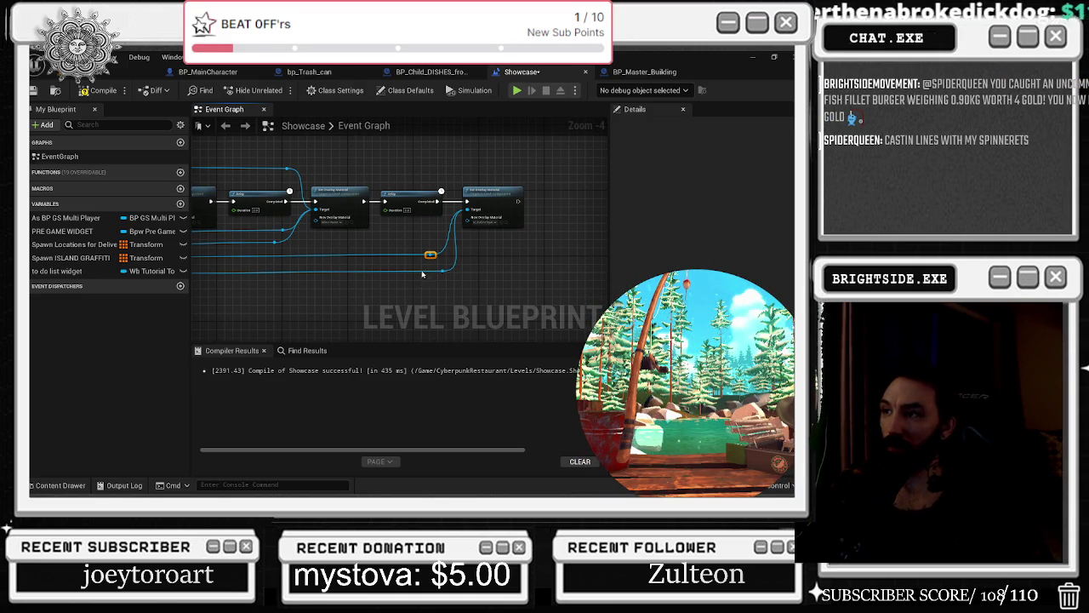
click(101, 90)
click(33, 90)
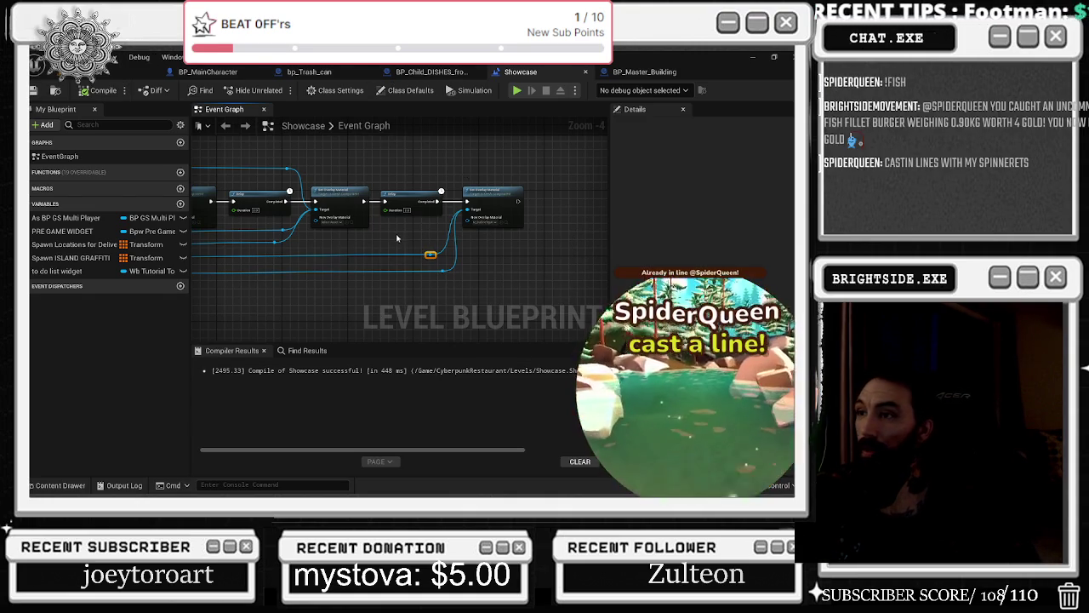
Connect the lower reroute point to the right-hand node's pin and shift both reroutes left.
drag(407, 239, 430, 249)
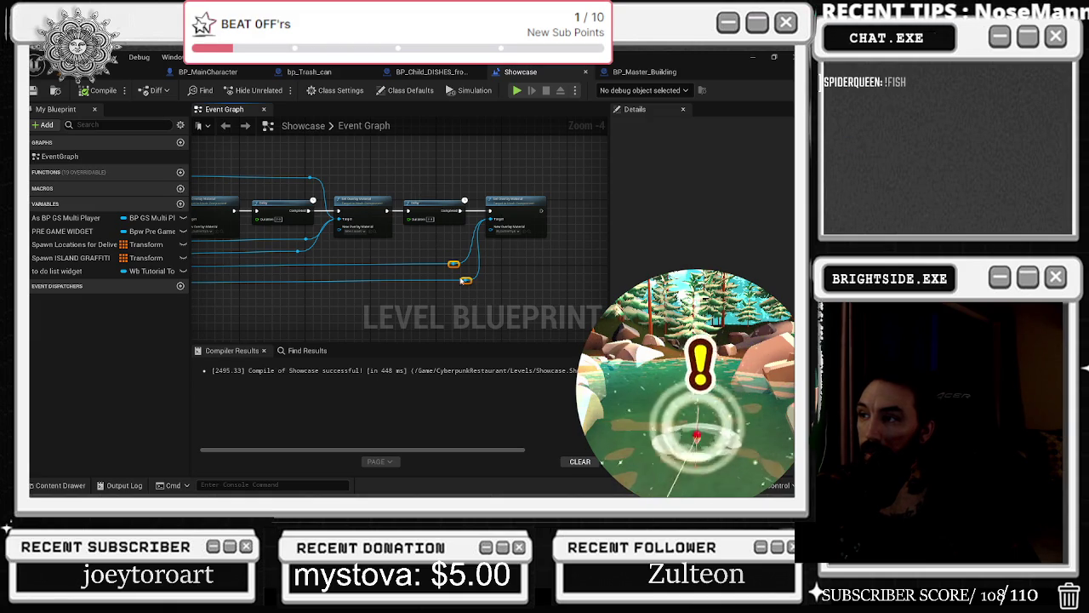
drag(463, 282, 456, 289)
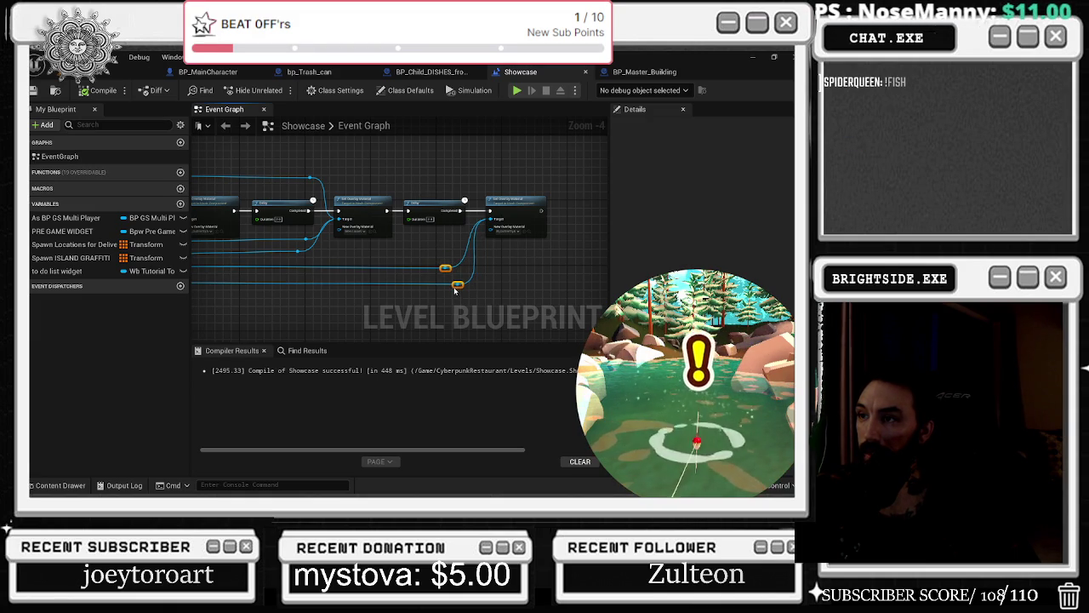
mouse_move(381, 273)
mouse_down()
mouse_move(508, 270)
mouse_move(411, 226)
mouse_up()
drag(529, 286, 415, 224)
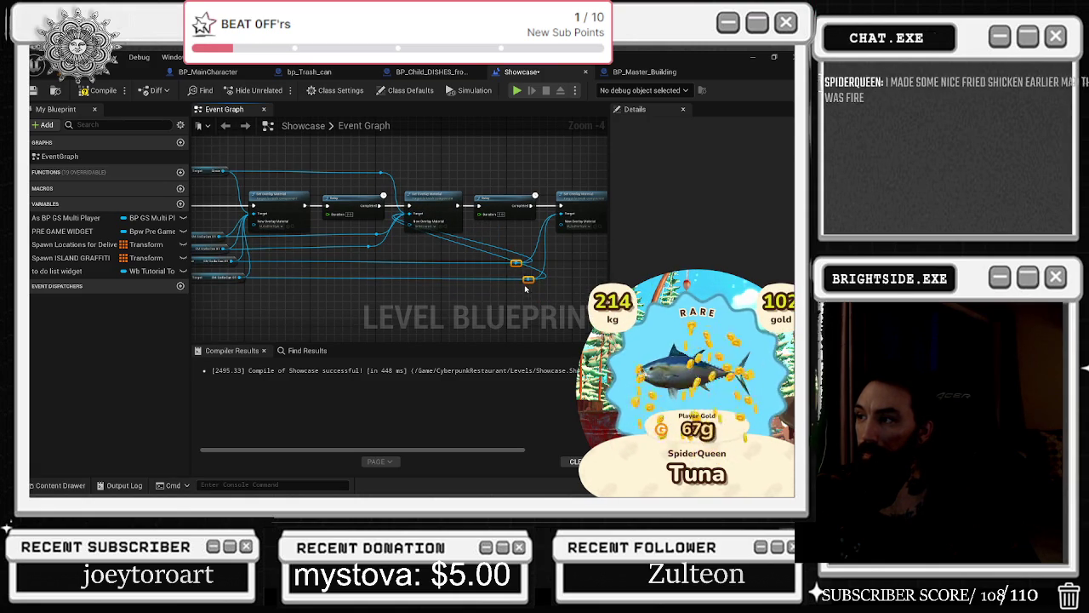
mouse_move(527, 282)
mouse_down()
mouse_move(385, 277)
mouse_move(406, 287)
mouse_up()
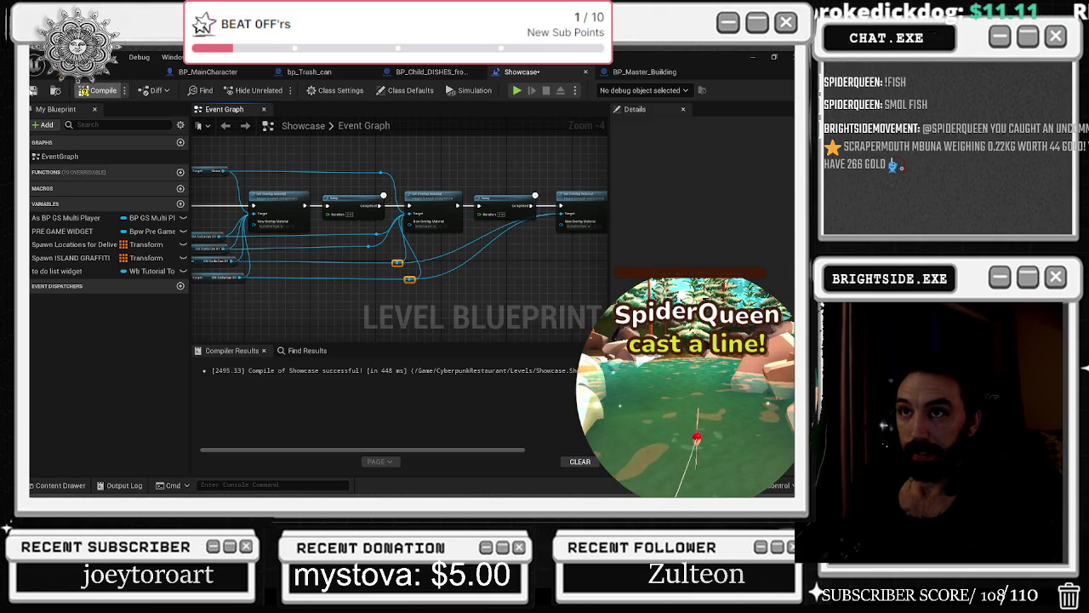
Compile and save the Showcase blueprint, then fly to a wide courtyard view in Badaboom_Pizza_sim.
click(94, 90)
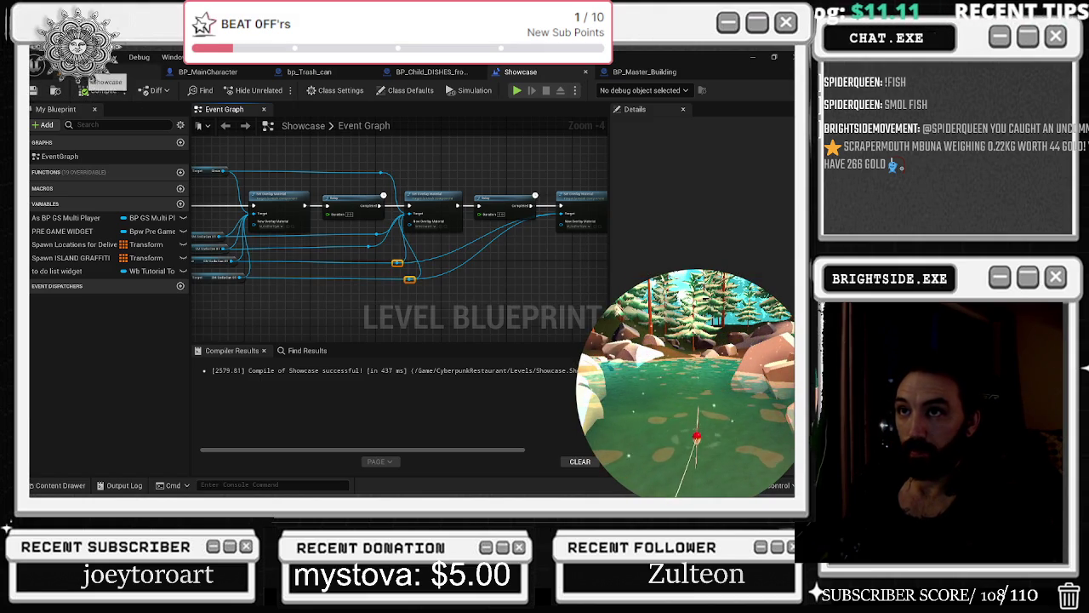
click(34, 90)
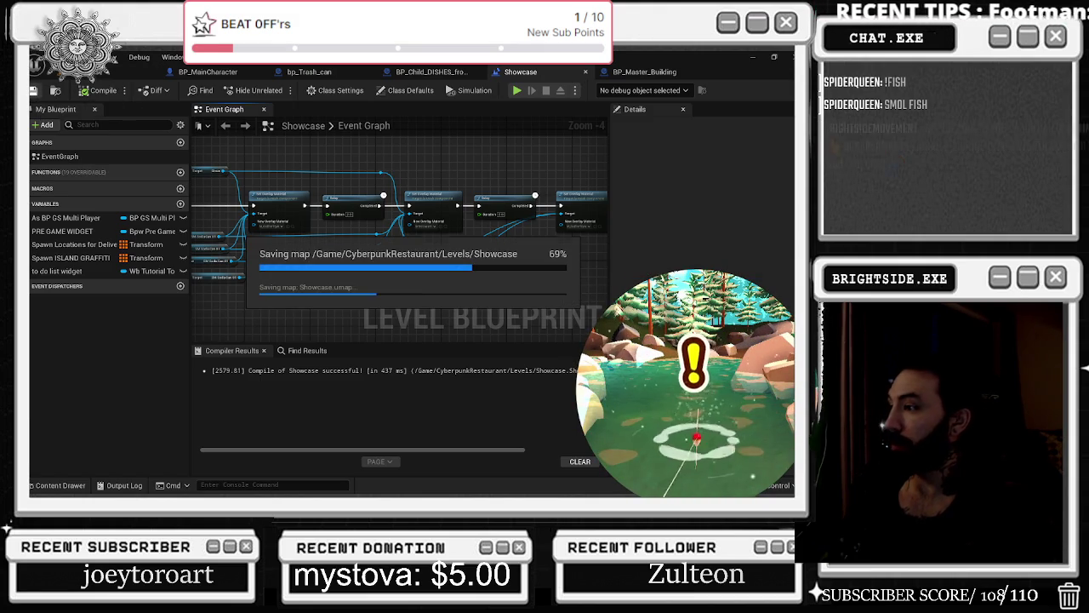
click(132, 75)
drag(409, 283, 183, 212)
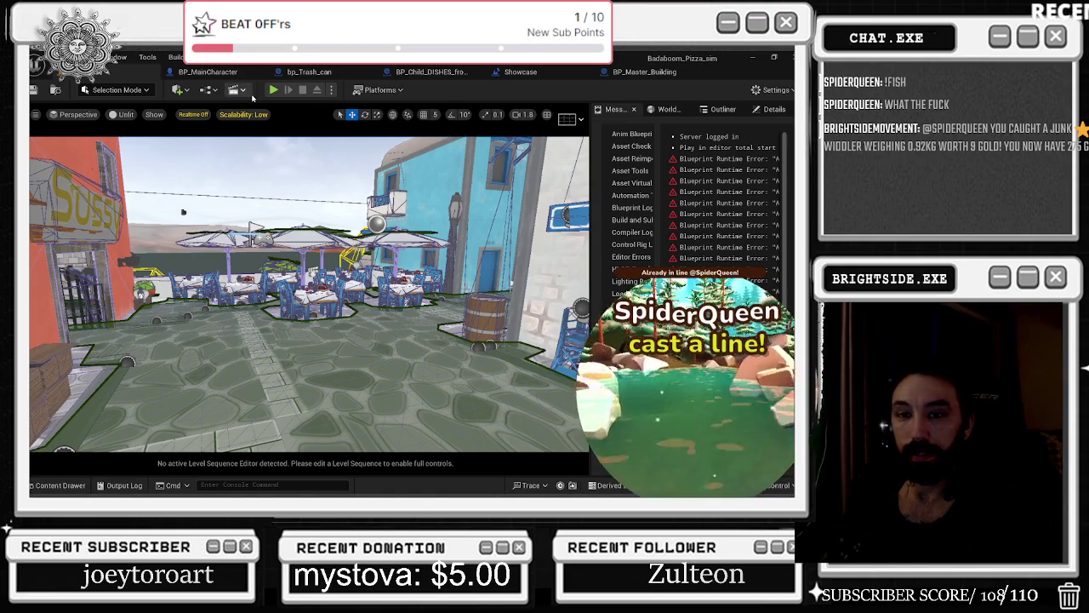
Playtest the pizza shop level, walking across the terrace and street to the shop counter, then stop.
click(274, 89)
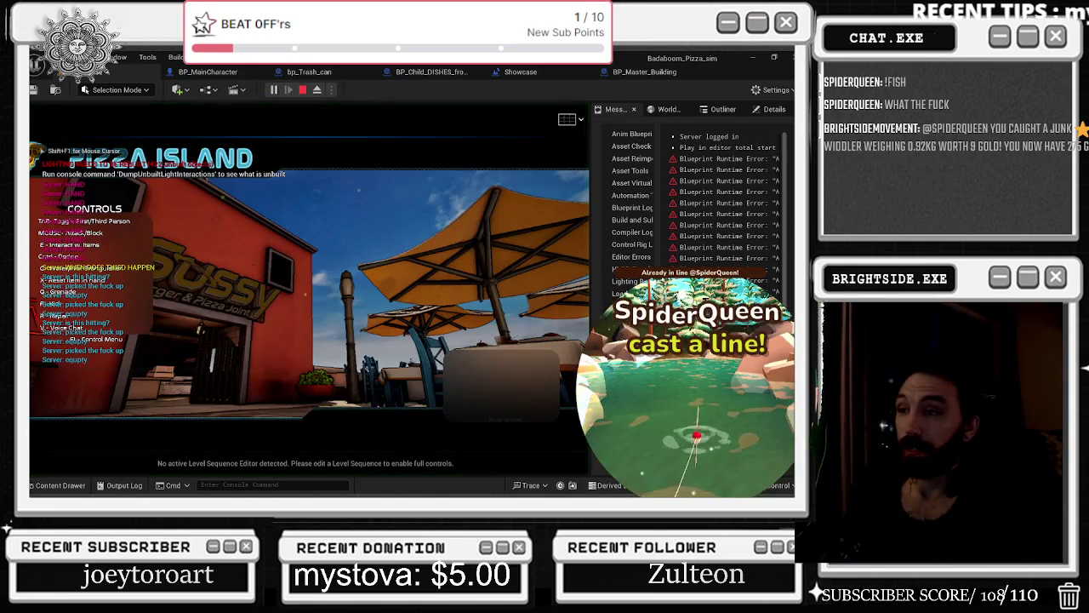
key(w)
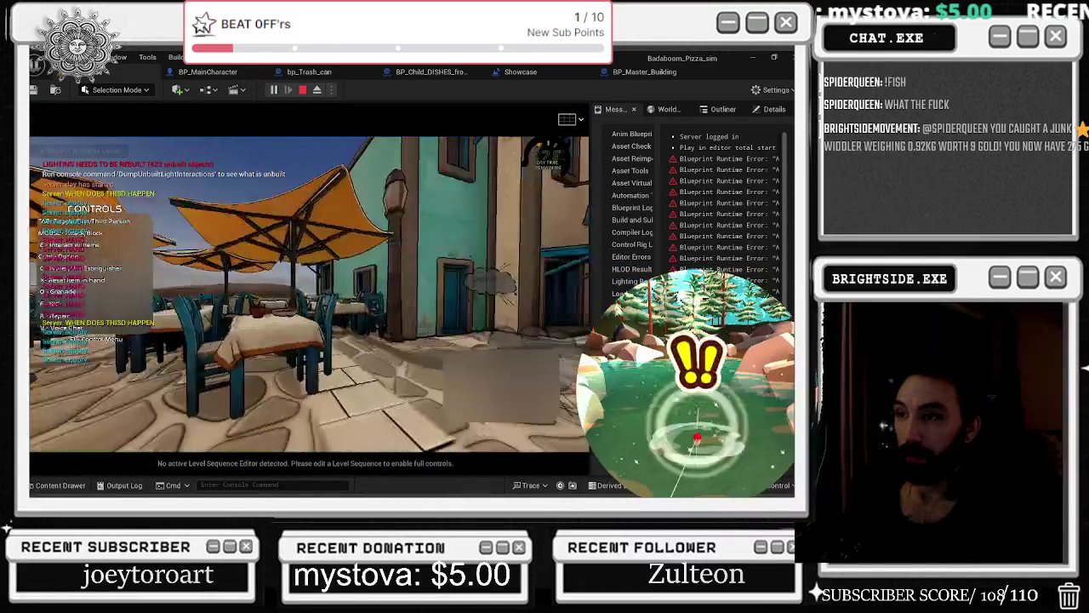
key(w)
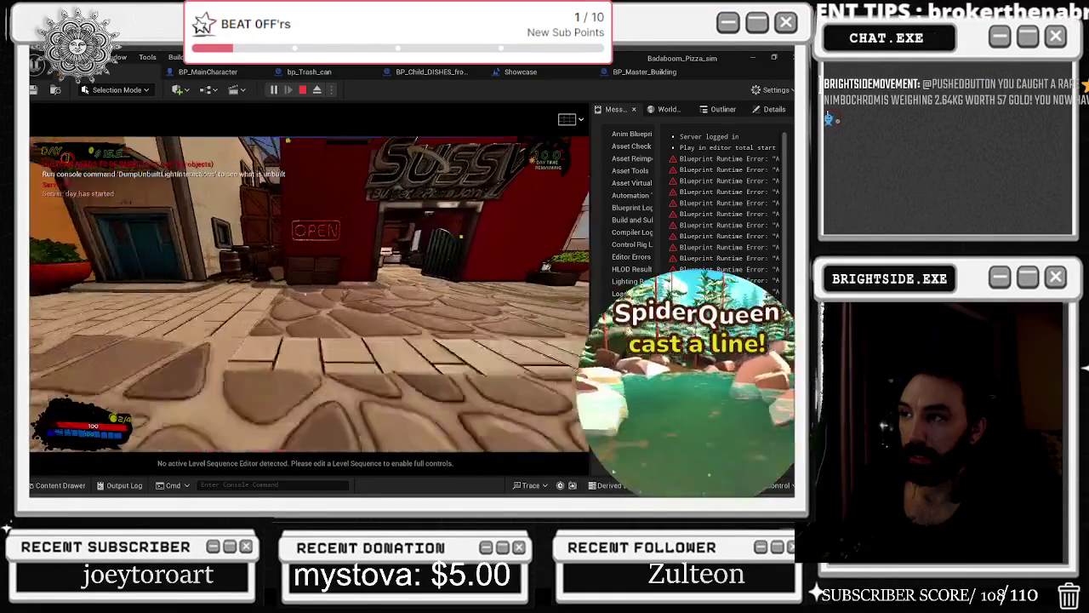
key(alt+p)
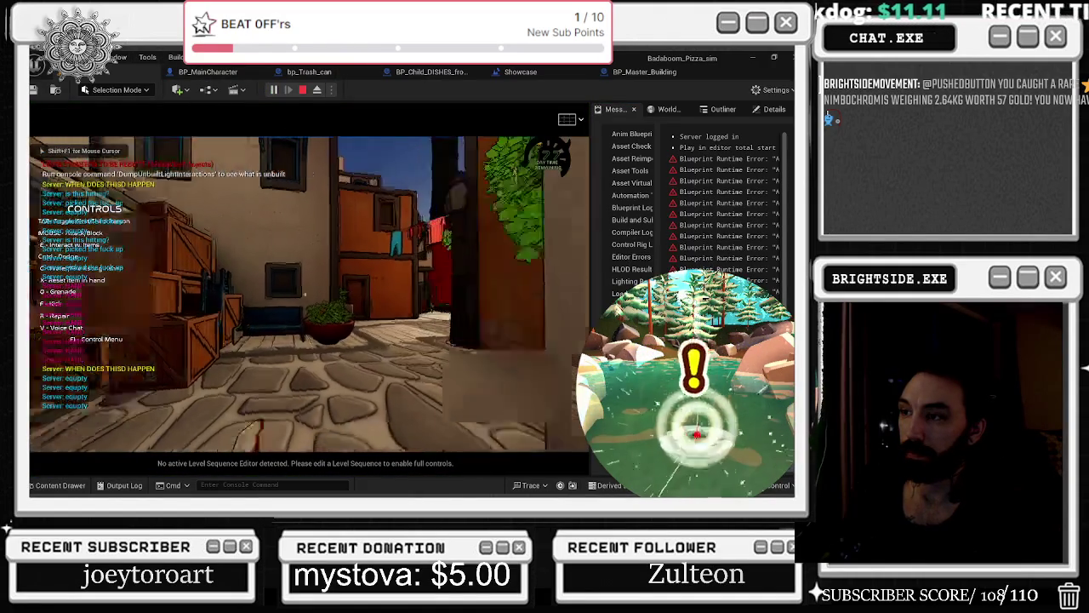
key(w)
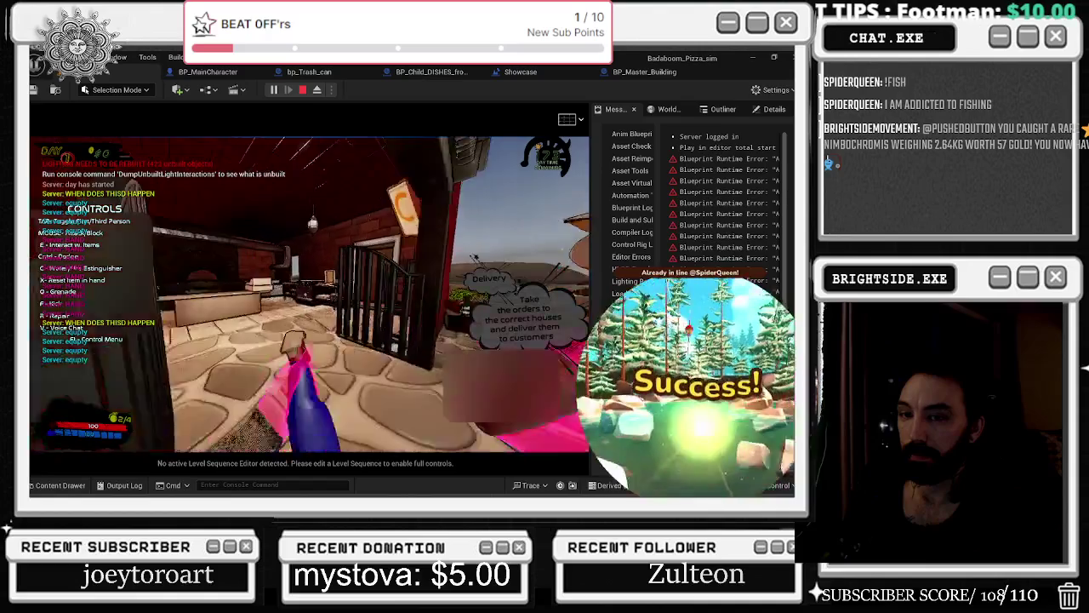
key(w)
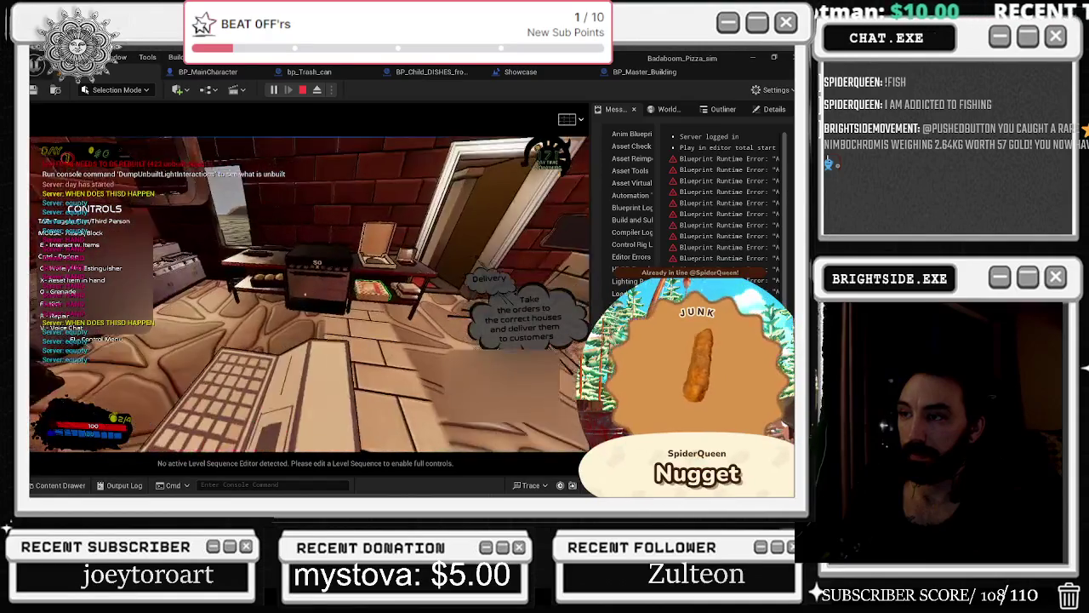
key(e)
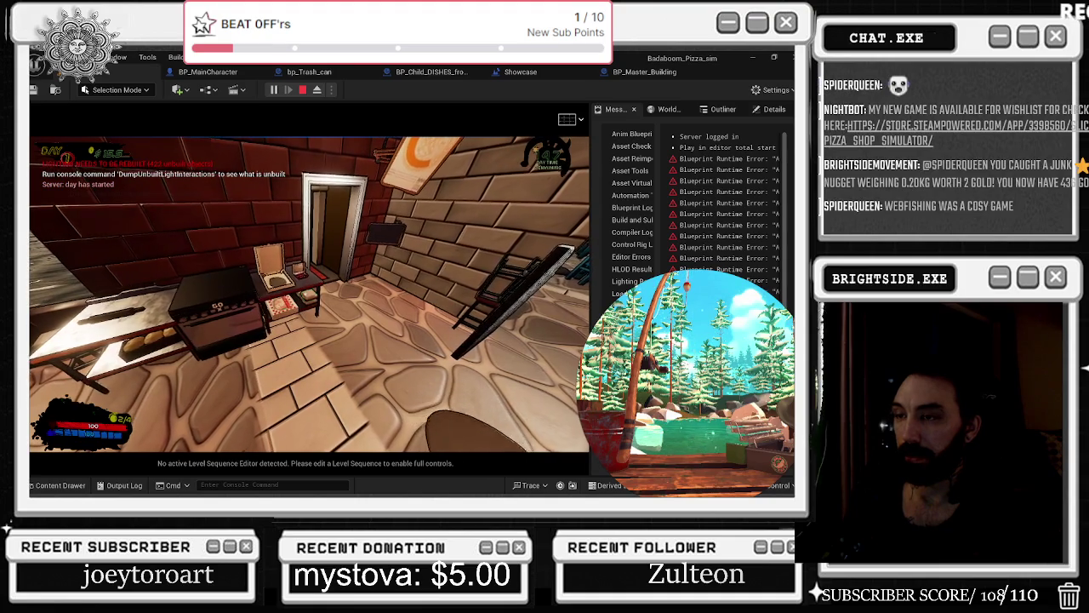
key(Escape)
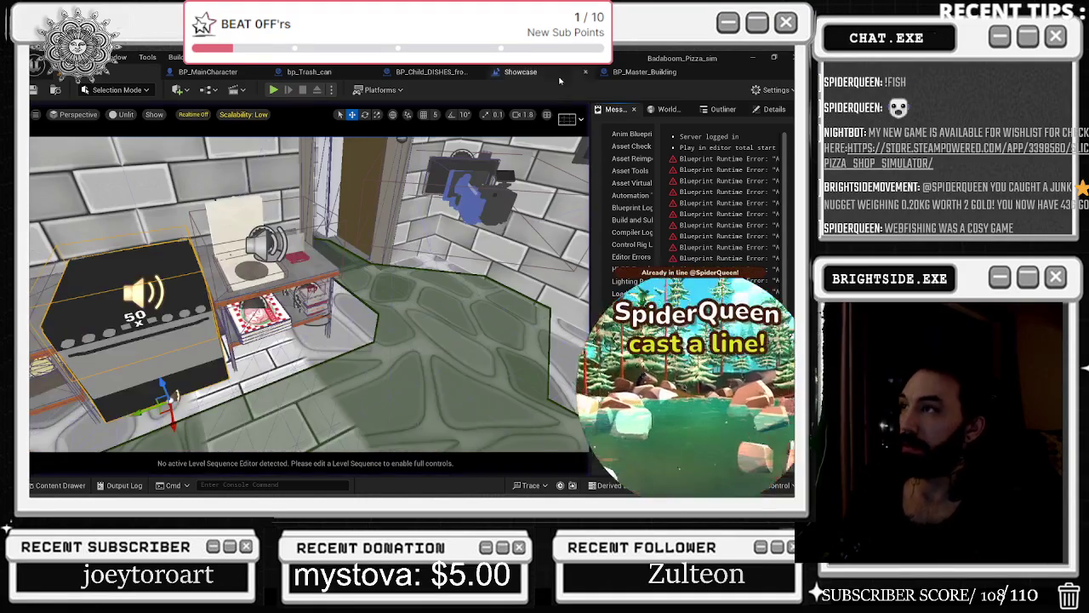
Add a reroute point on a Showcase Event Graph wire, move it up-right, and save the level.
click(528, 72)
scroll(399, 176, up, 1)
mouse_move(399, 176)
mouse_down()
mouse_move(473, 227)
mouse_move(484, 248)
mouse_up()
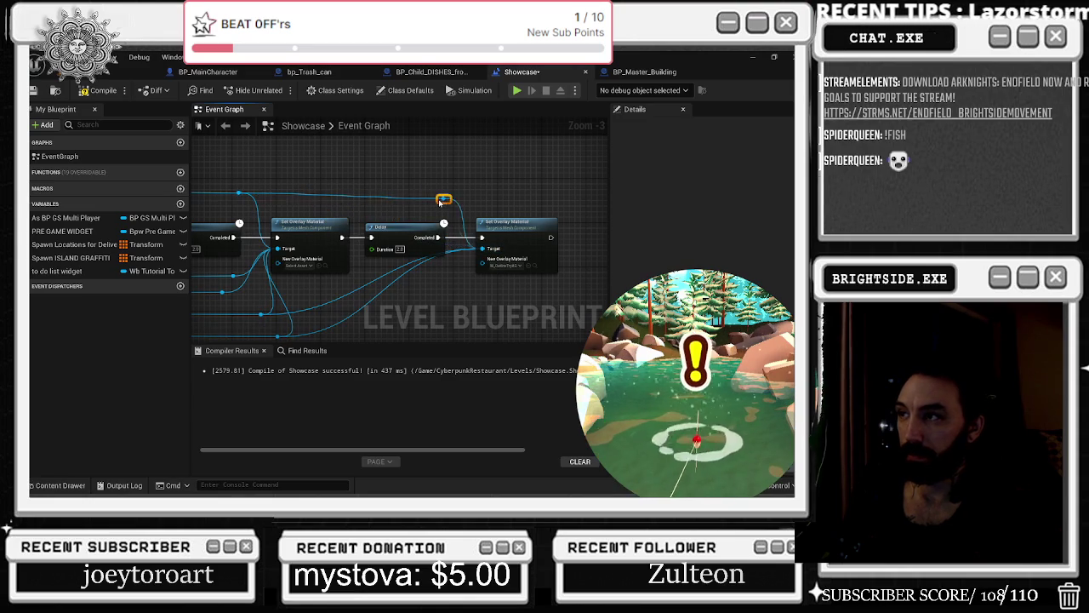
double_click(322, 327)
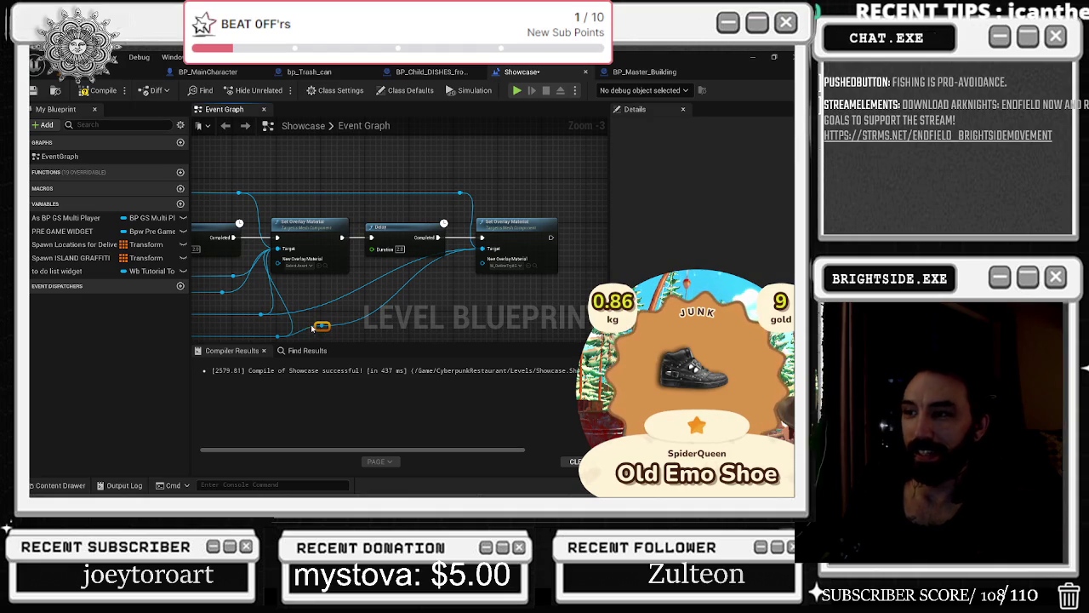
mouse_move(316, 327)
mouse_down()
mouse_move(425, 332)
mouse_move(438, 205)
mouse_move(449, 219)
mouse_move(418, 264)
mouse_move(459, 199)
mouse_move(347, 225)
mouse_move(403, 263)
mouse_up()
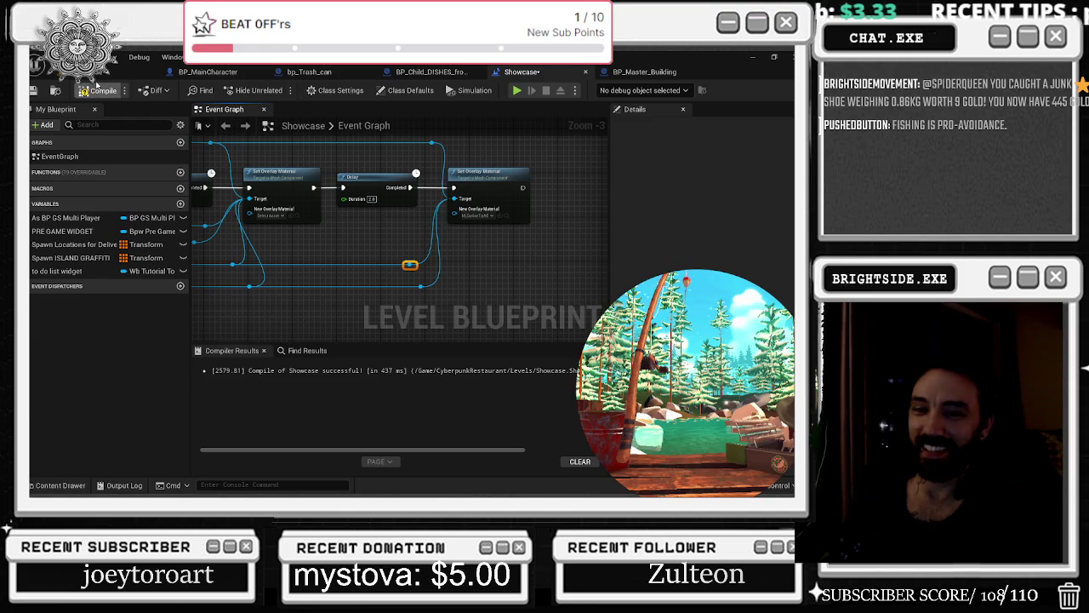
click(34, 90)
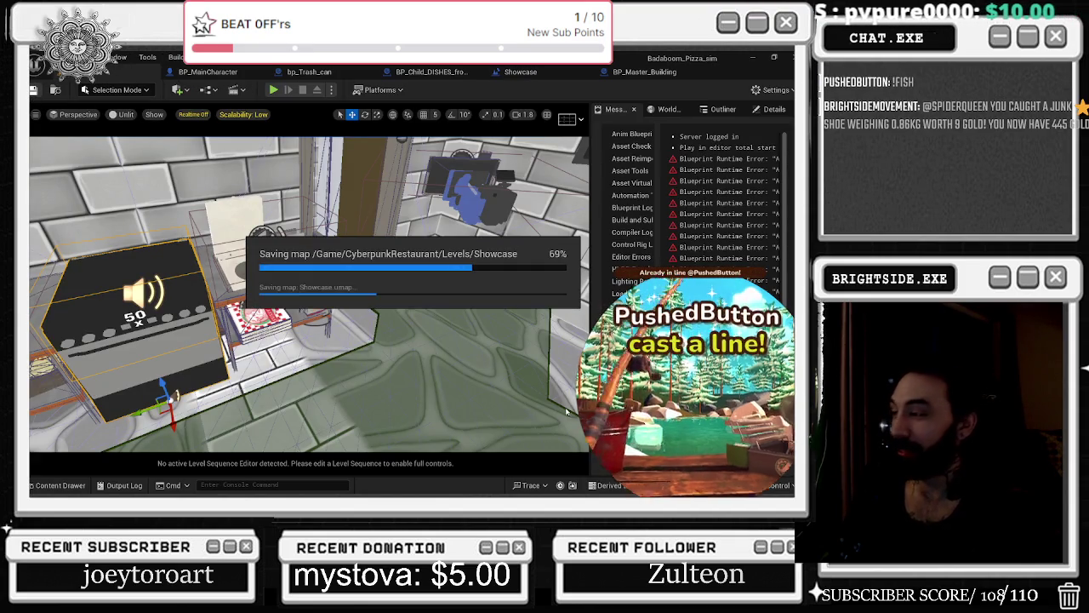
Start a new Play-in-Editor session and turn the character toward the shop counter.
click(273, 90)
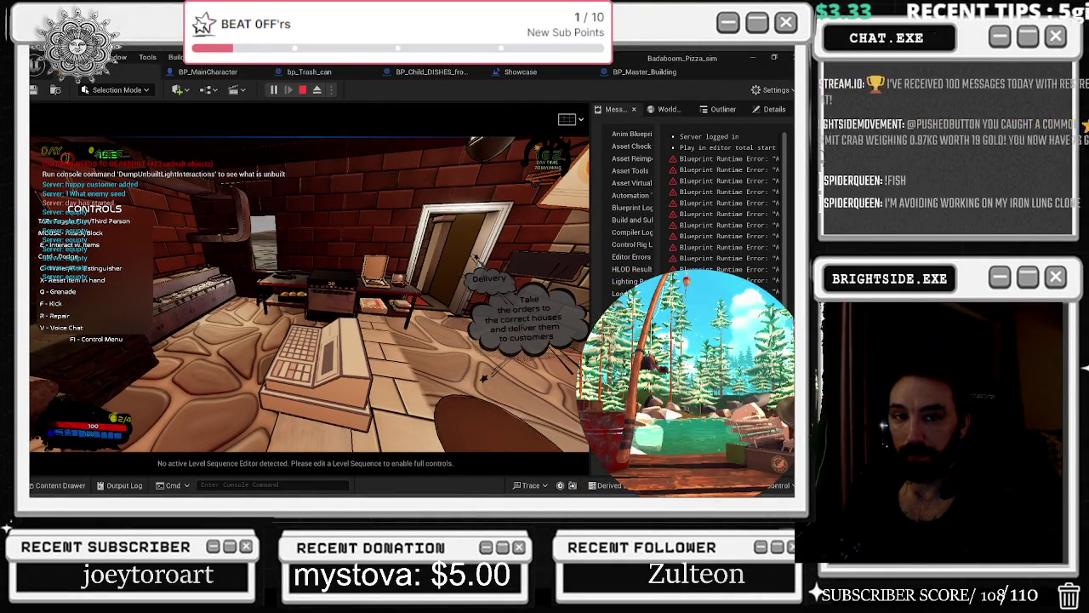
key(F1)
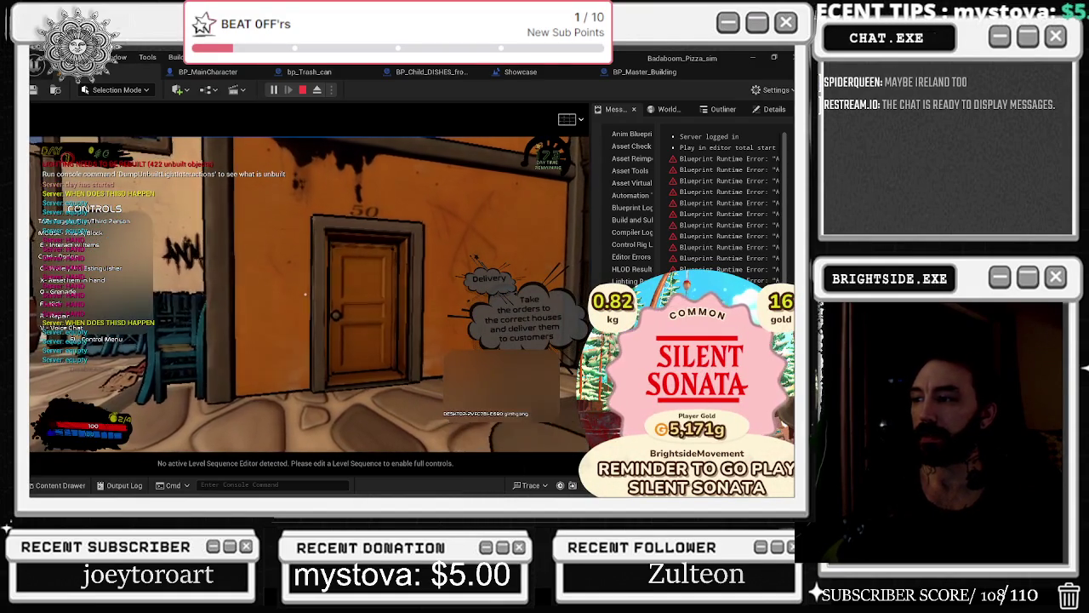
Walk the chef along the path, down the street, across the courtyard and through the doorway.
key(w)
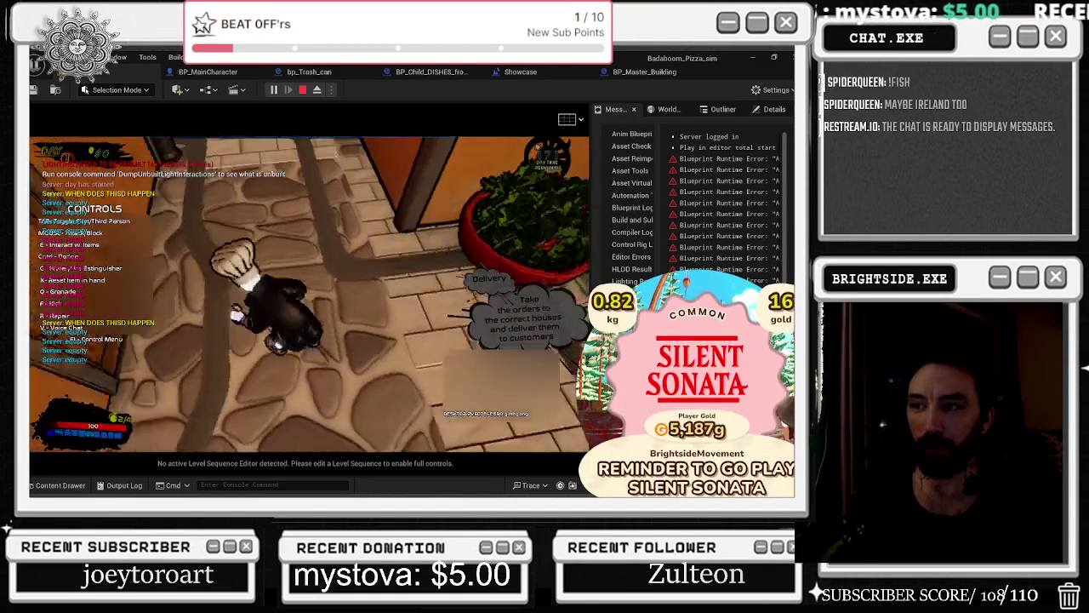
key(w)
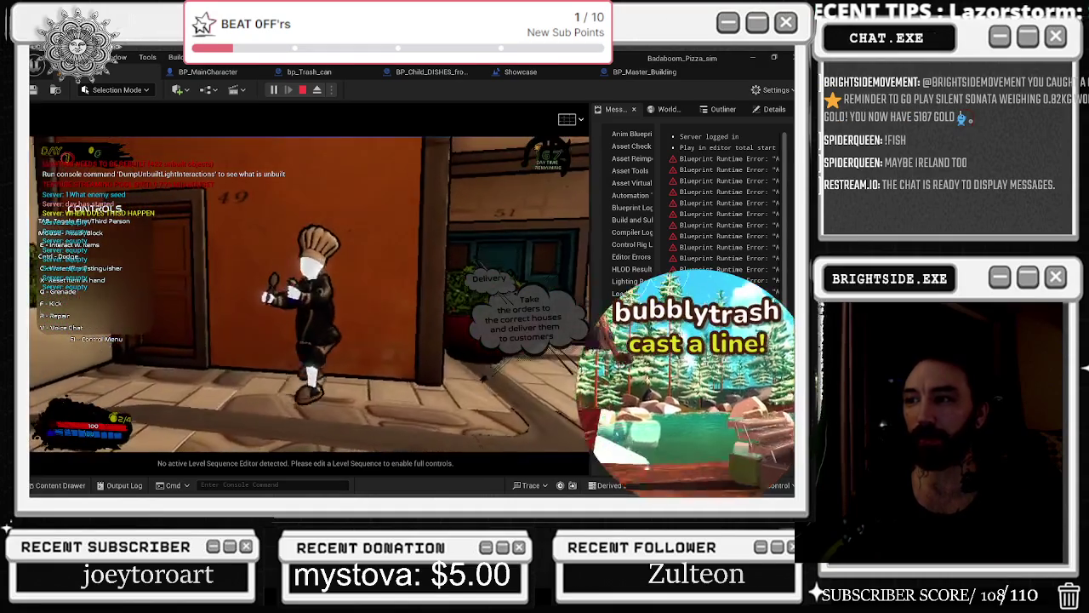
key(w)
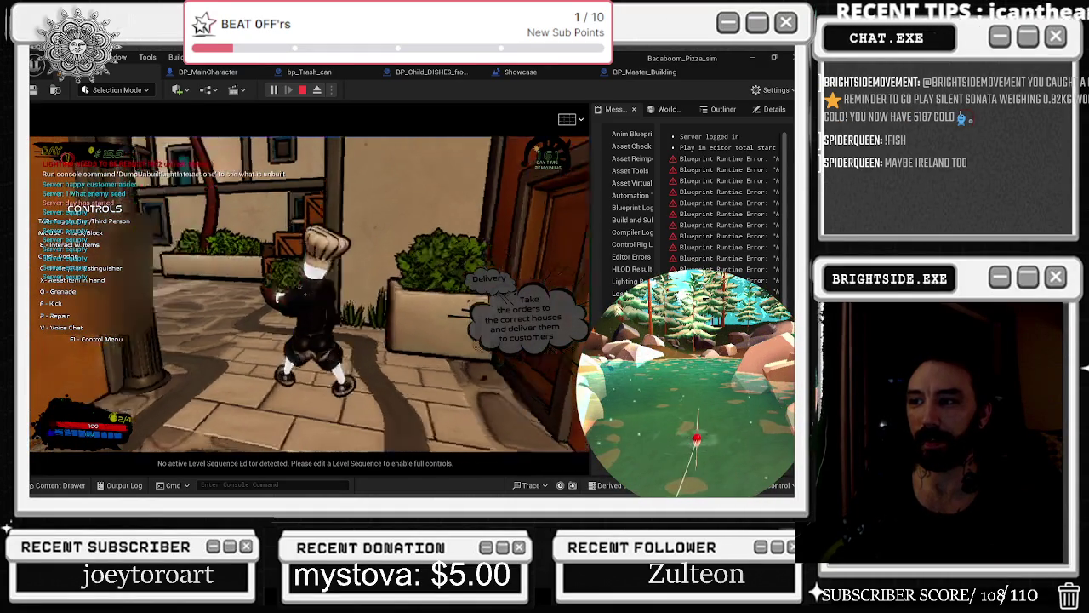
key(w)
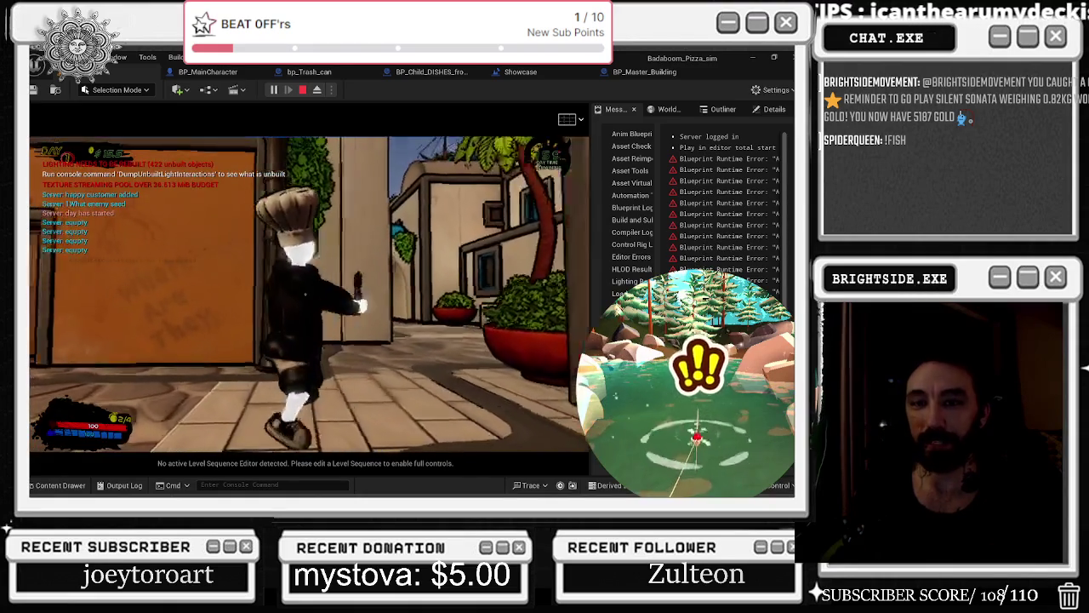
key(w)
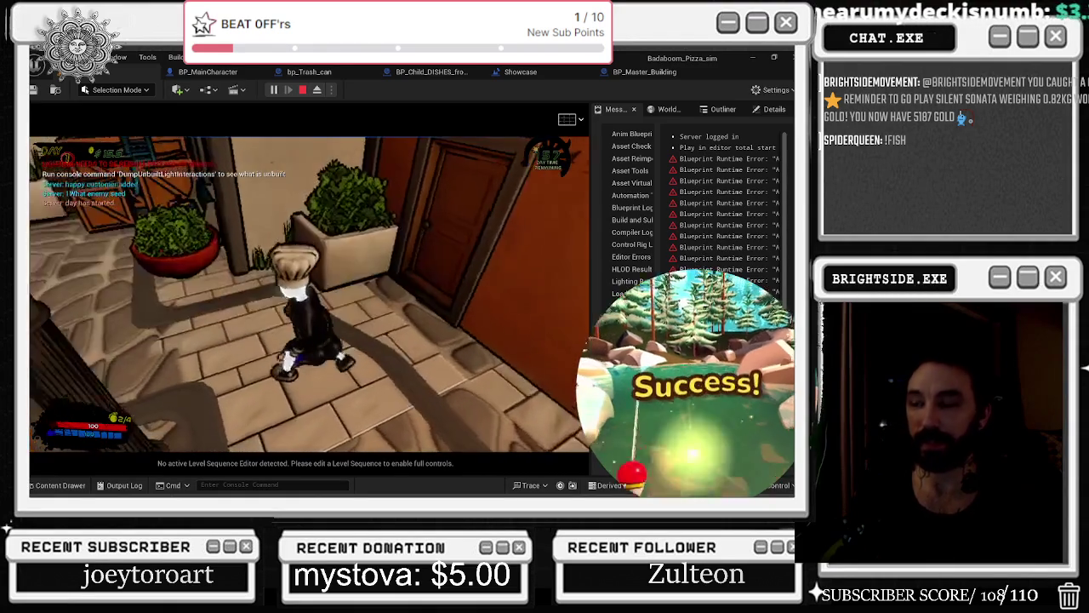
key(w)
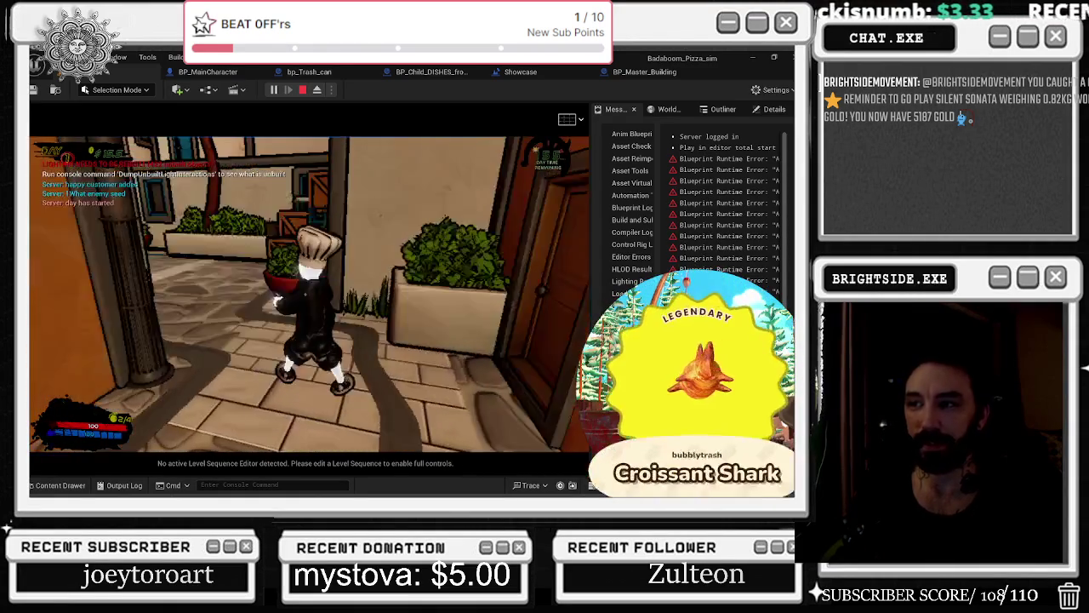
key(w)
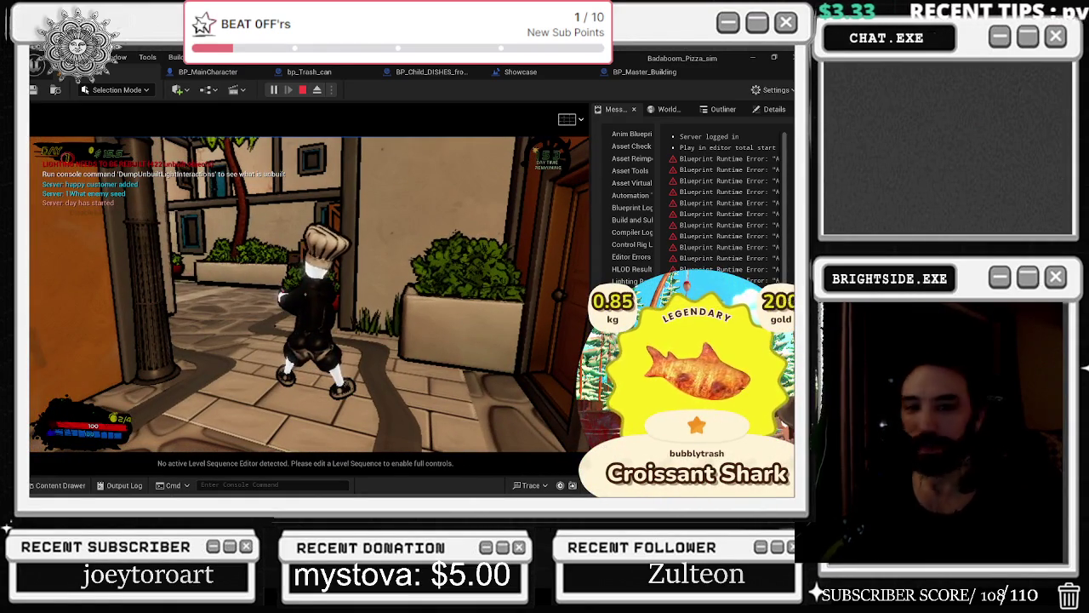
key(w)
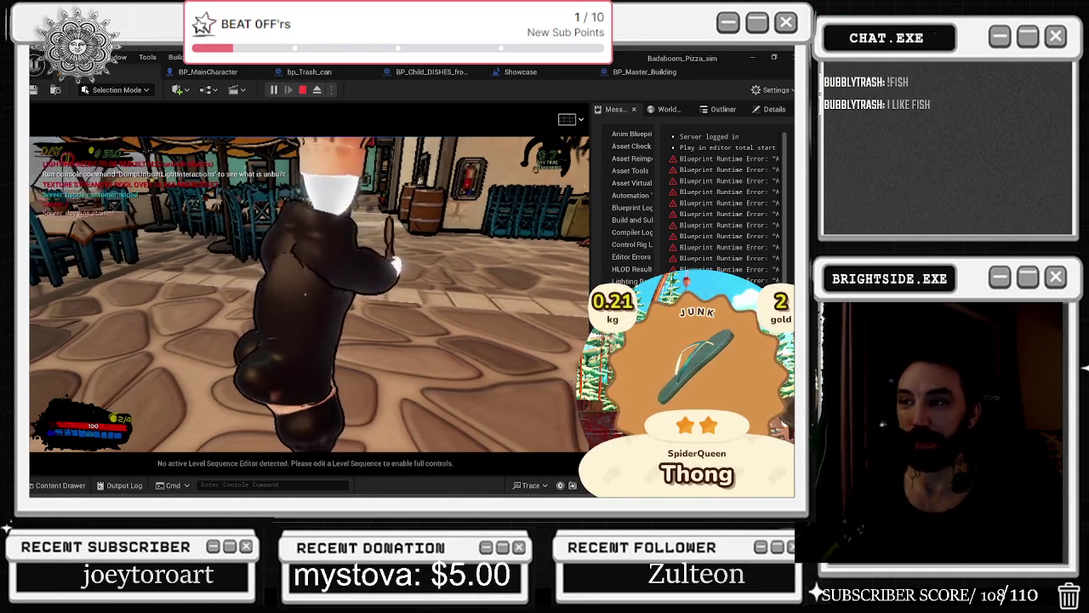
End the Play-in-Editor session once the chef reaches the dining area.
key(Escape)
Close the BP_Master_Building tab and return to the Badaboom_Pizza_sim level framed on the oven.
click(236, 72)
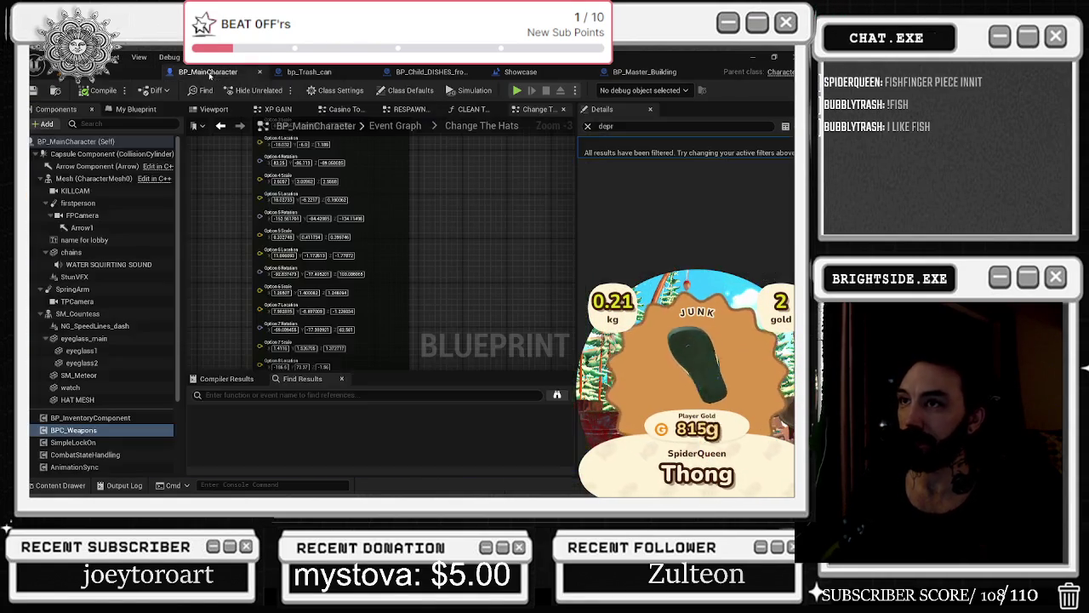
click(309, 72)
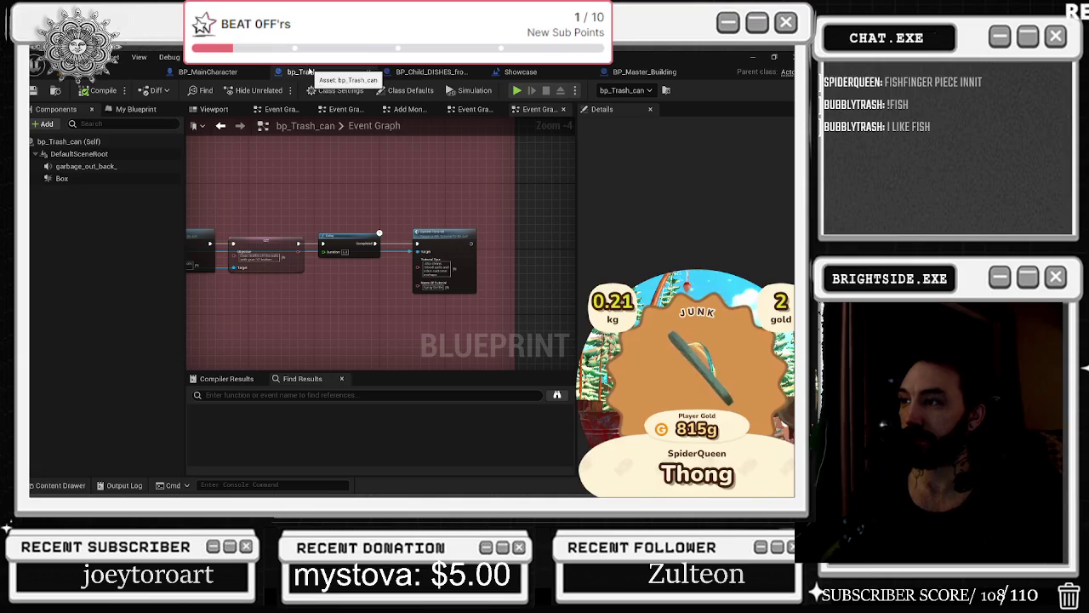
drag(644, 72, 583, 82)
click(585, 71)
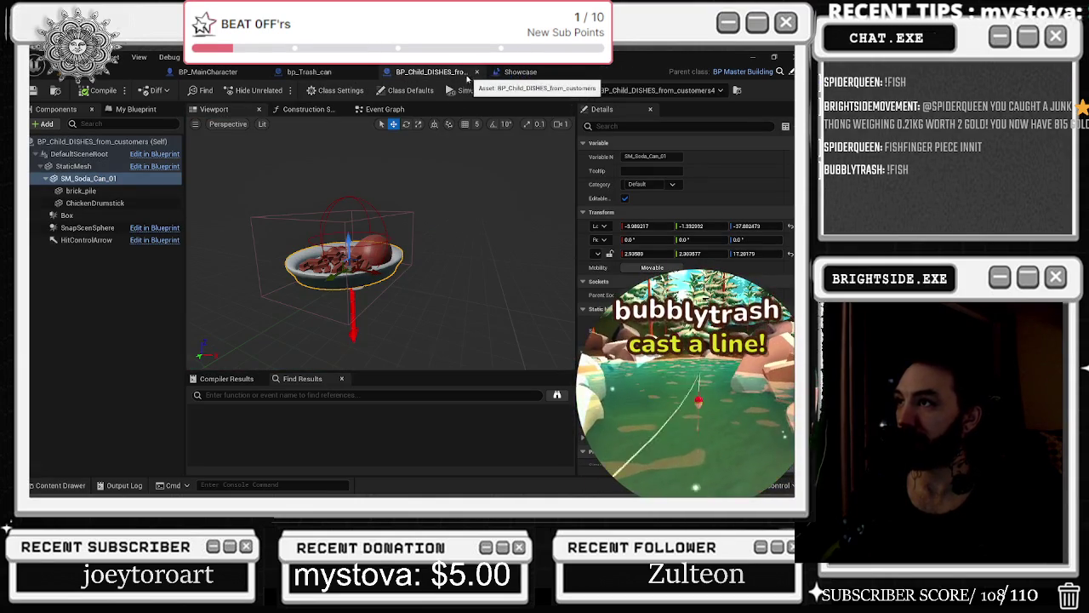
click(127, 72)
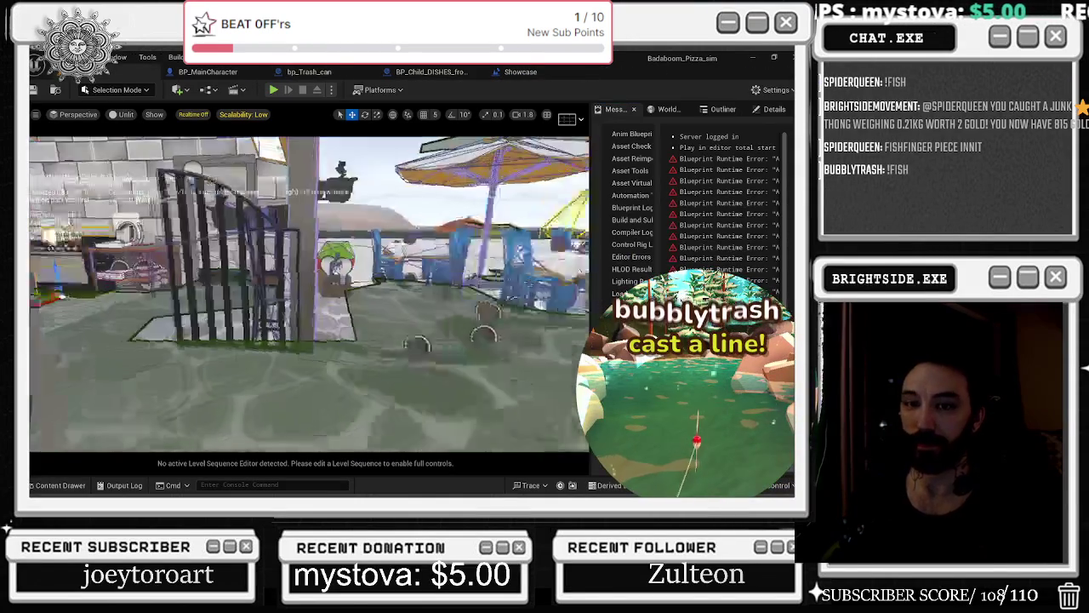
key(f)
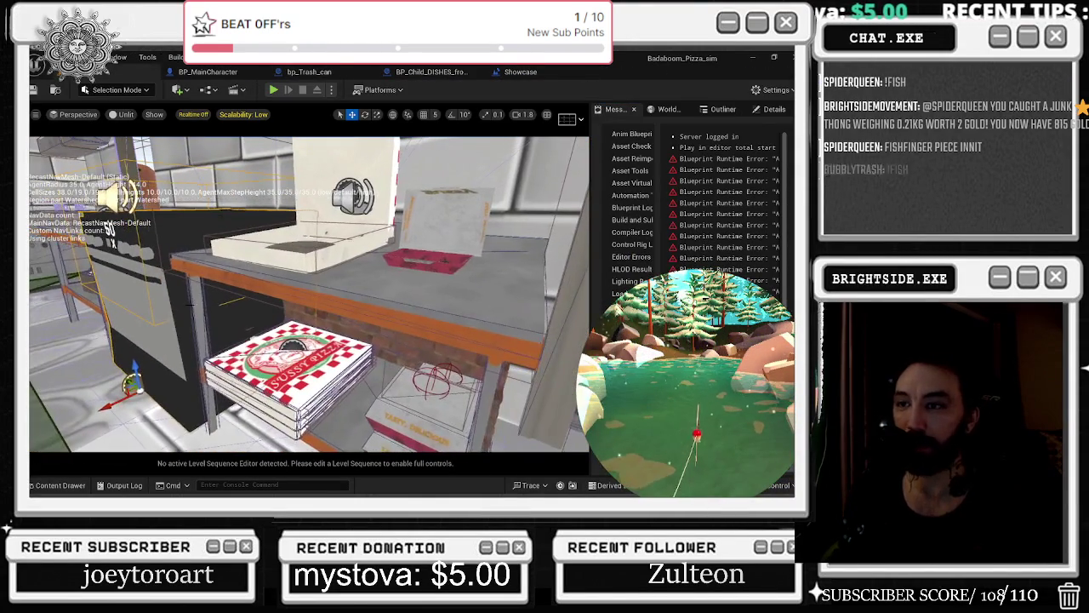
Open the oven's BP_Dishwasher blueprint and select the box overlay node group.
double_click(159, 240)
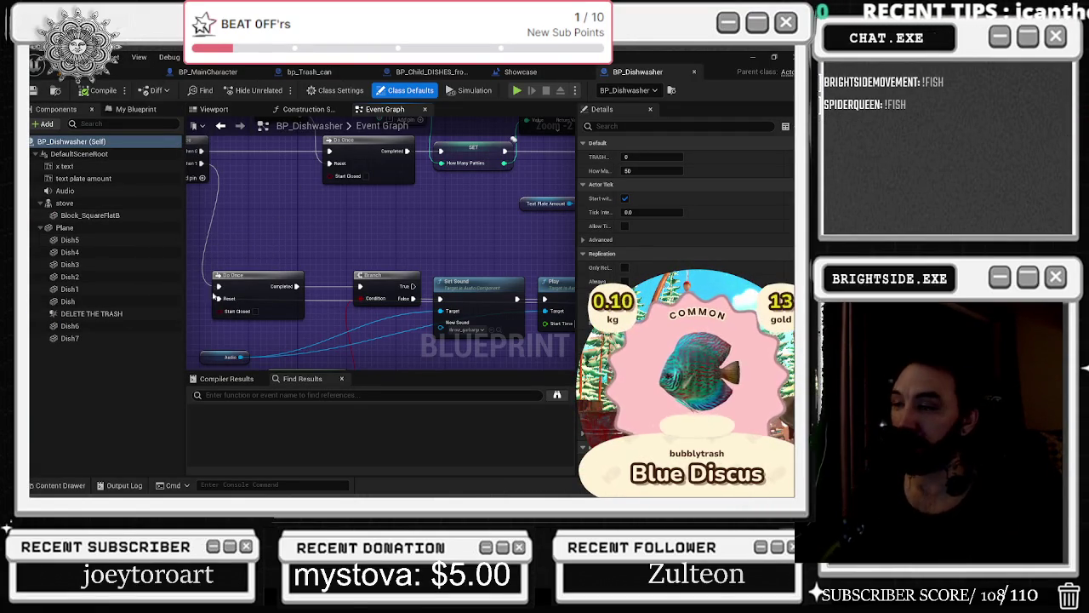
scroll(357, 223, down, 2)
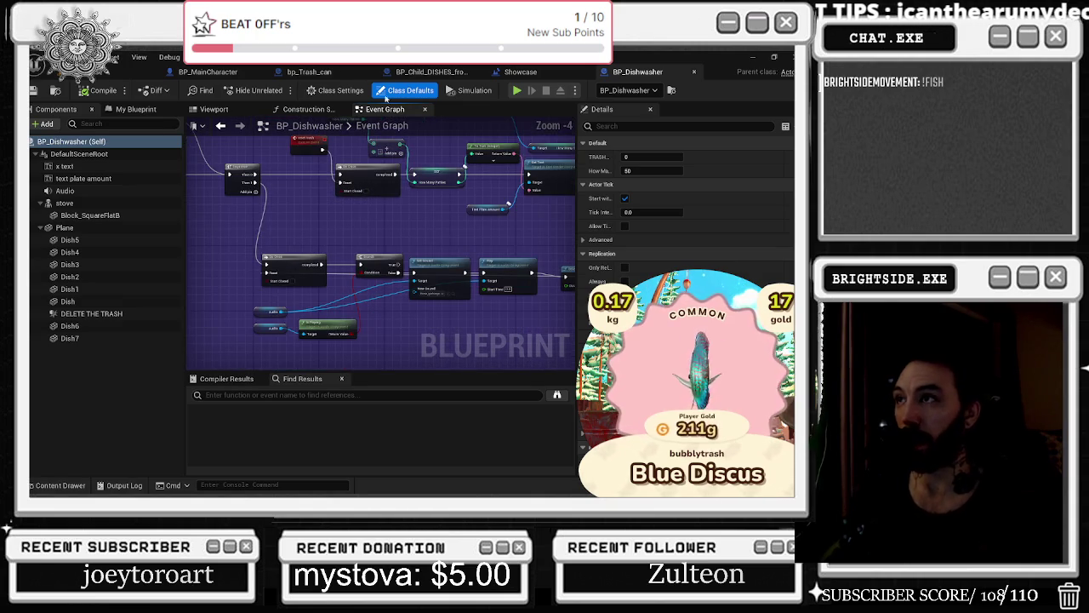
scroll(340, 233, down, 3)
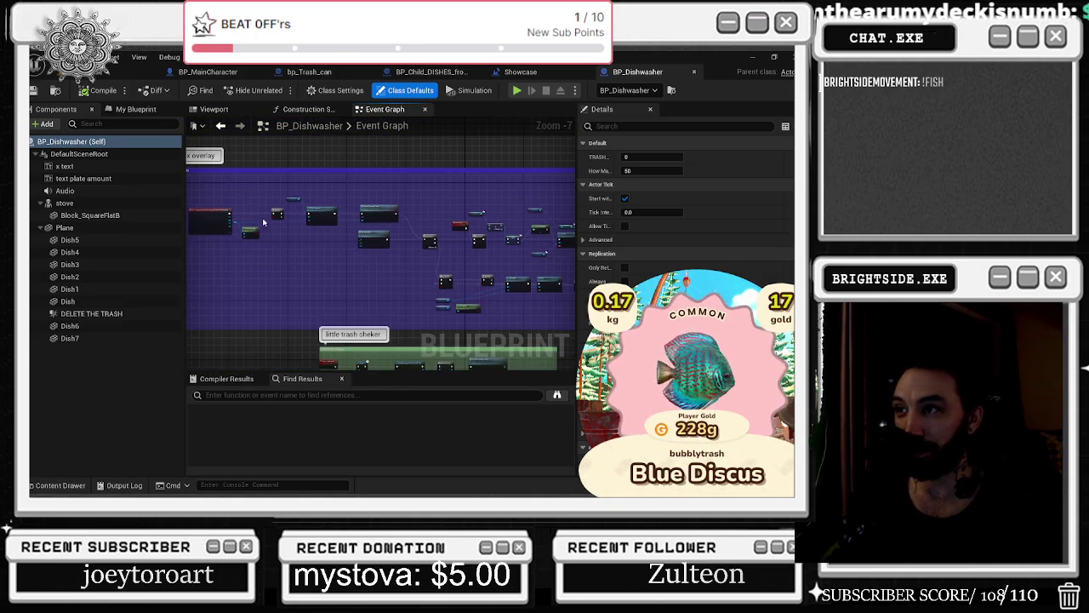
scroll(264, 222, up, 2)
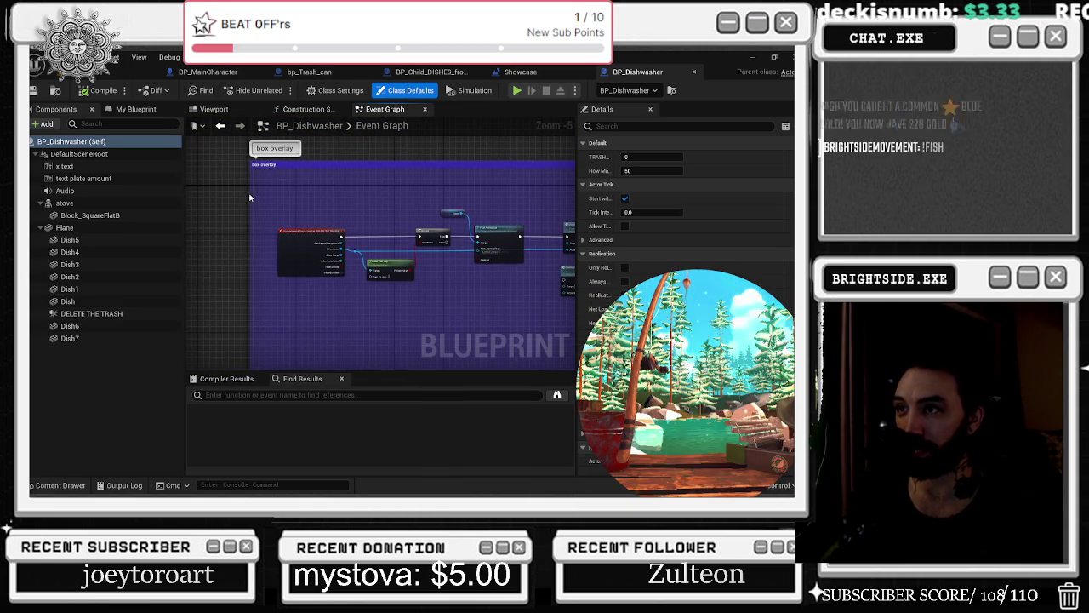
drag(243, 216, 181, 221)
scroll(296, 348, up, 1)
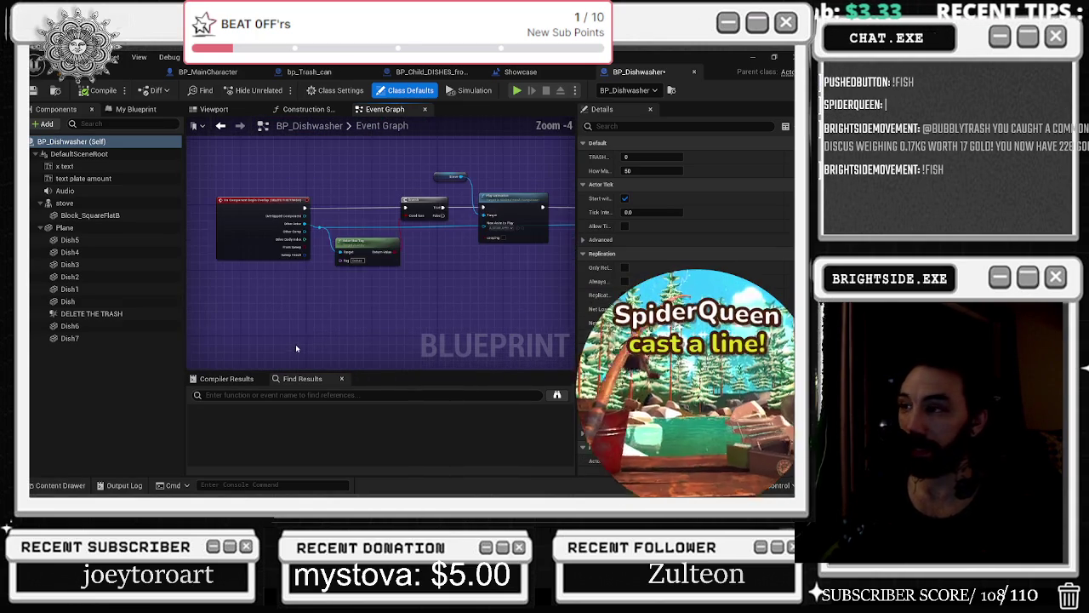
drag(230, 182, 466, 272)
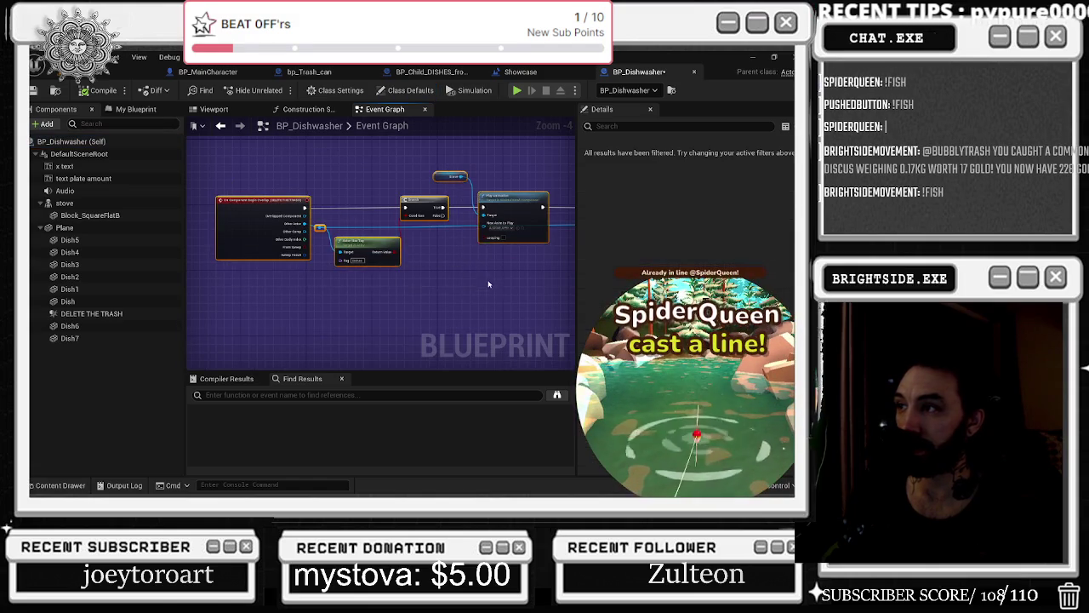
Pan through the BP_Dishwasher Event Graph to review the dishwasher and trash checker logic.
scroll(460, 228, up, 2)
scroll(400, 187, down, 3)
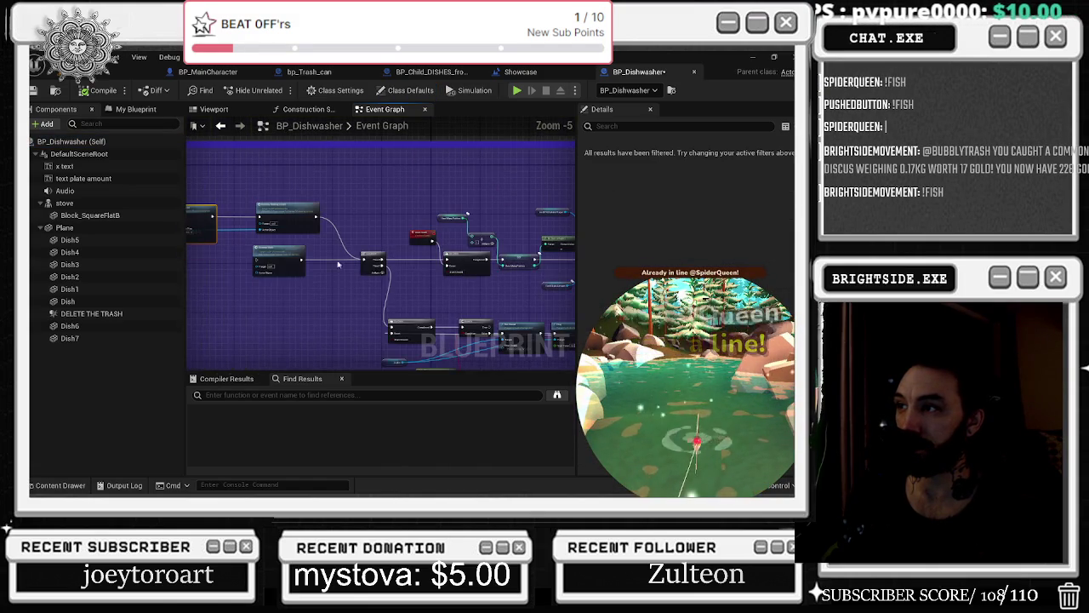
scroll(413, 314, up, 2)
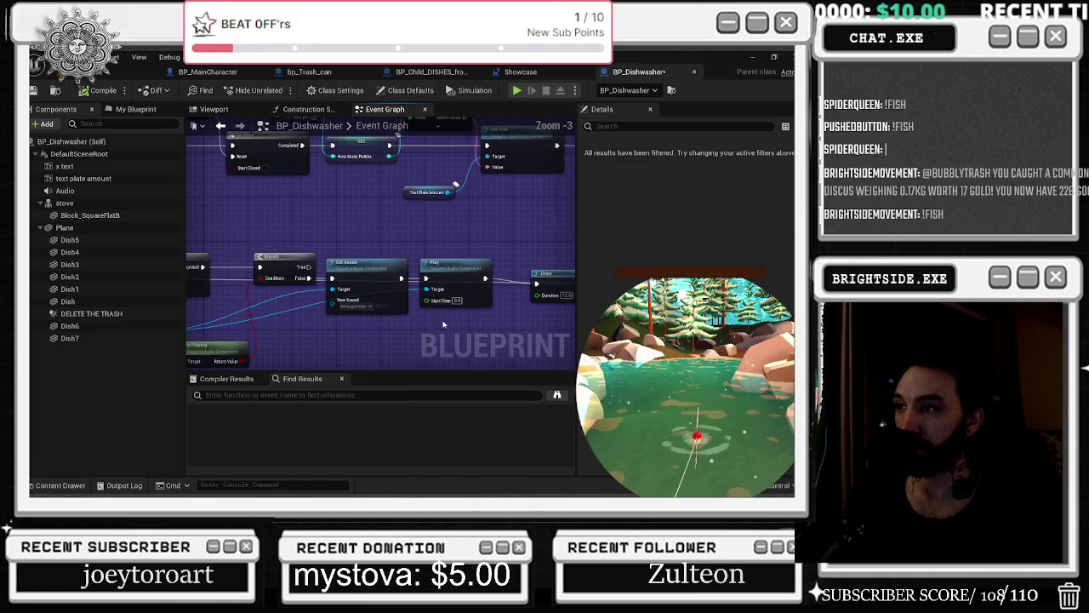
scroll(474, 318, down, 1)
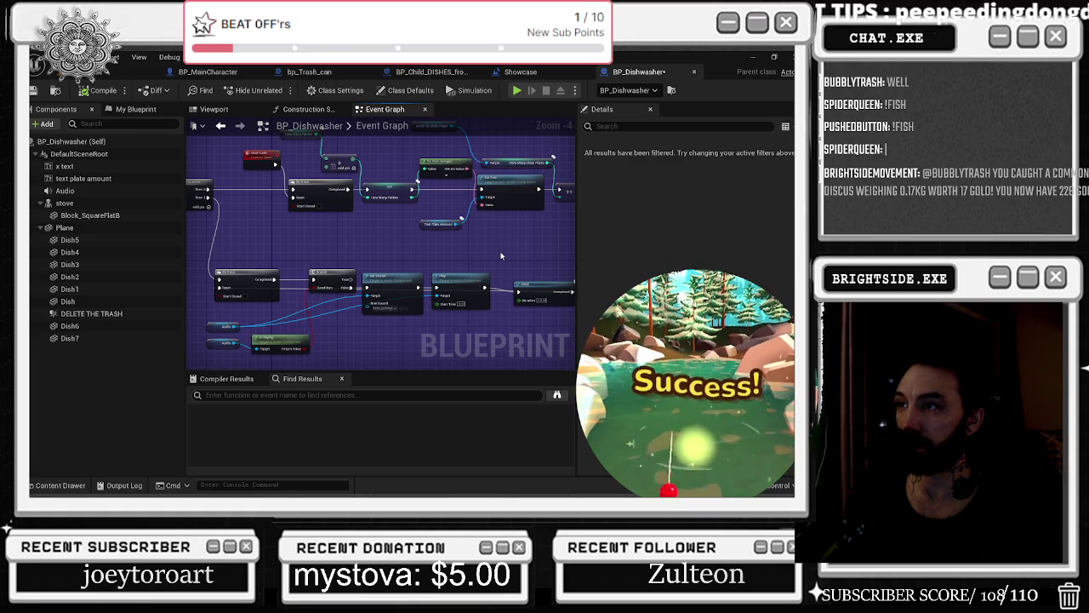
mouse_move(501, 255)
mouse_down()
mouse_move(444, 283)
mouse_move(476, 259)
mouse_move(534, 255)
mouse_move(208, 233)
mouse_move(397, 197)
mouse_up()
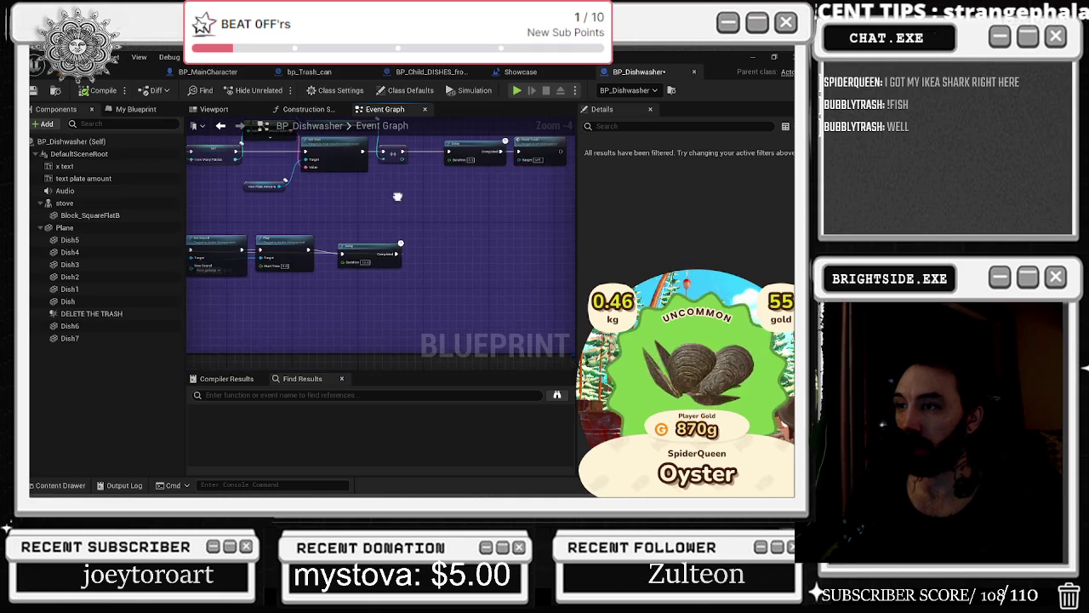
drag(384, 243, 505, 233)
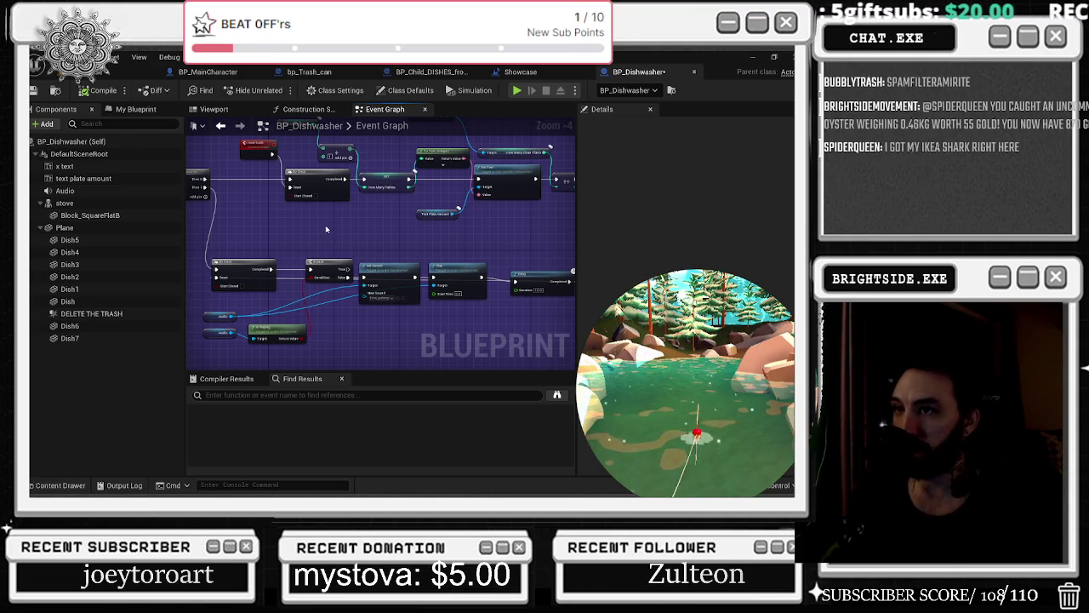
scroll(328, 236, down, 2)
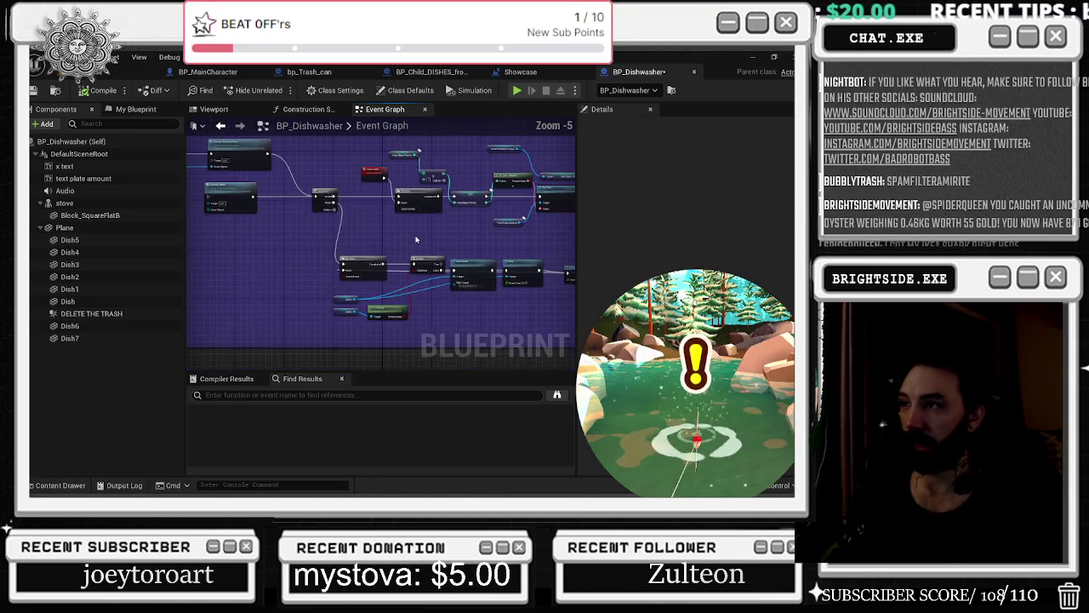
scroll(313, 261, down, 5)
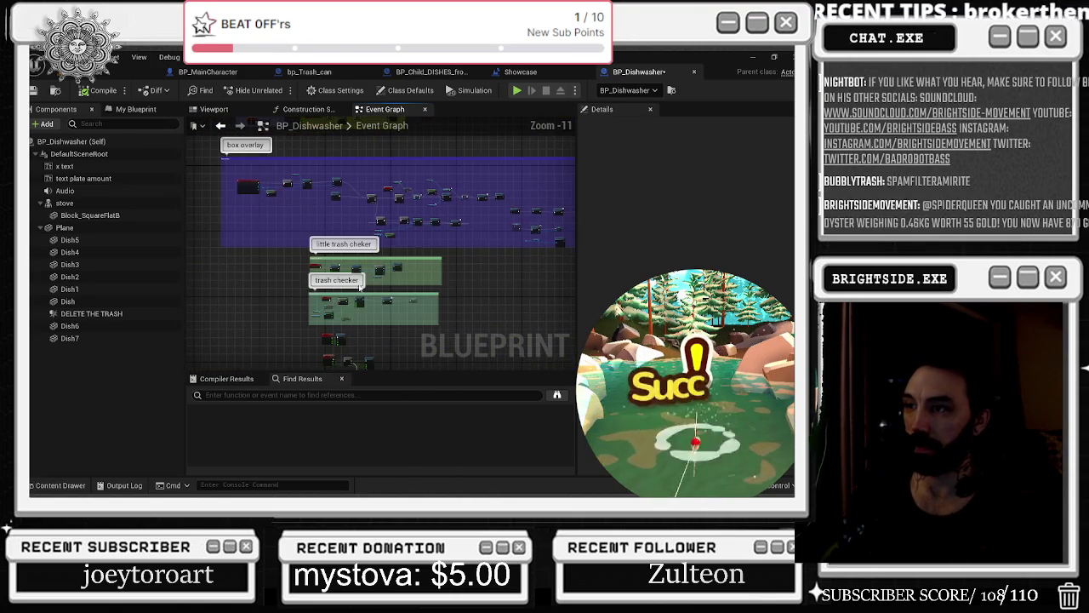
Navigate to the trash checker and box overlay sections and select the delete little trash event.
drag(276, 259, 276, 159)
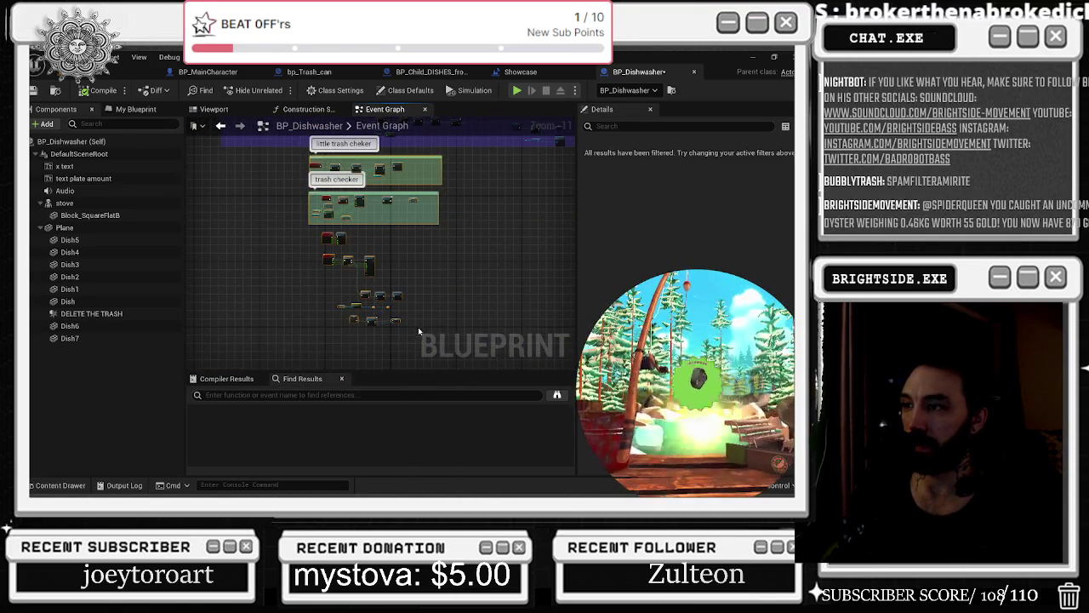
drag(381, 296, 344, 180)
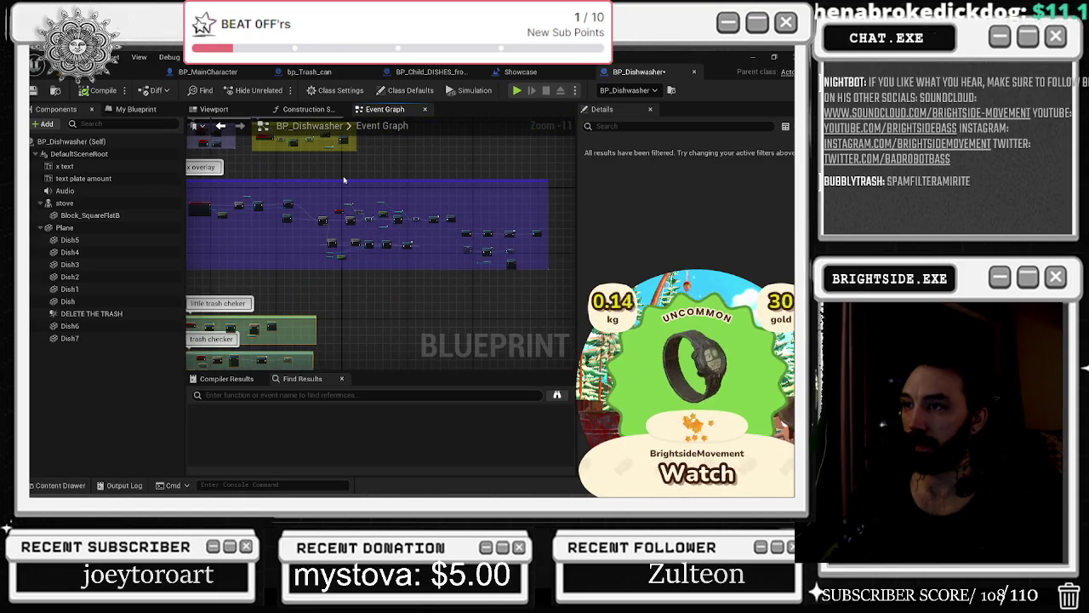
scroll(358, 237, up, 7)
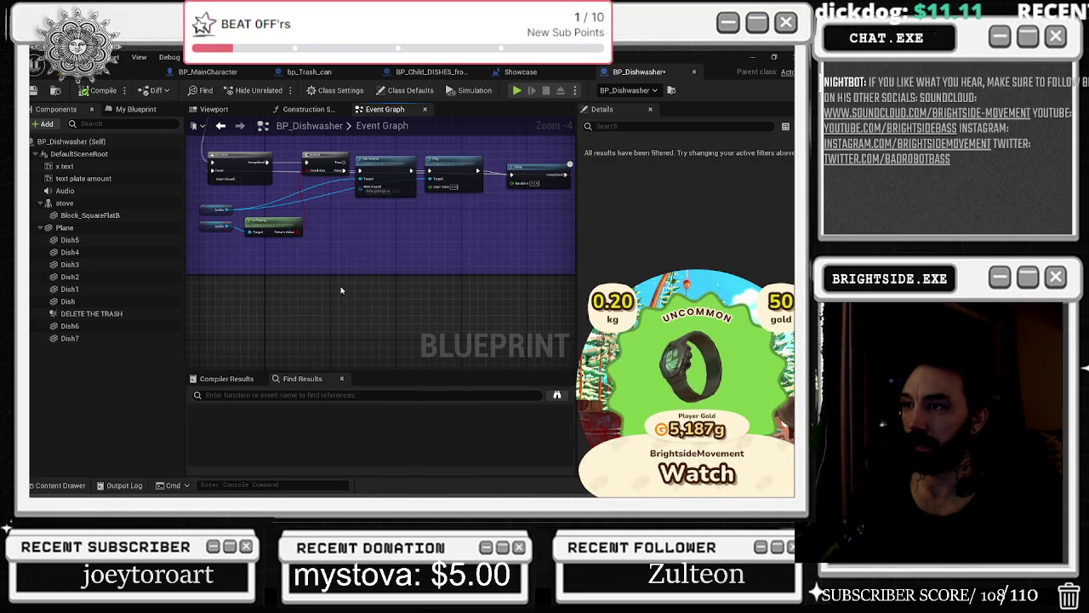
scroll(383, 270, down, 2)
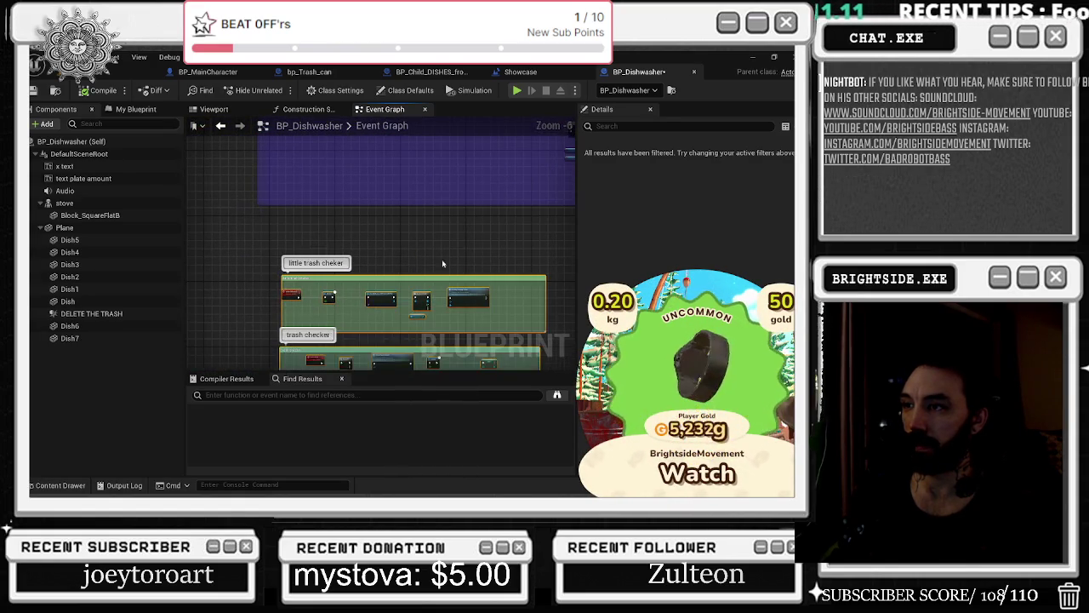
scroll(303, 279, up, 3)
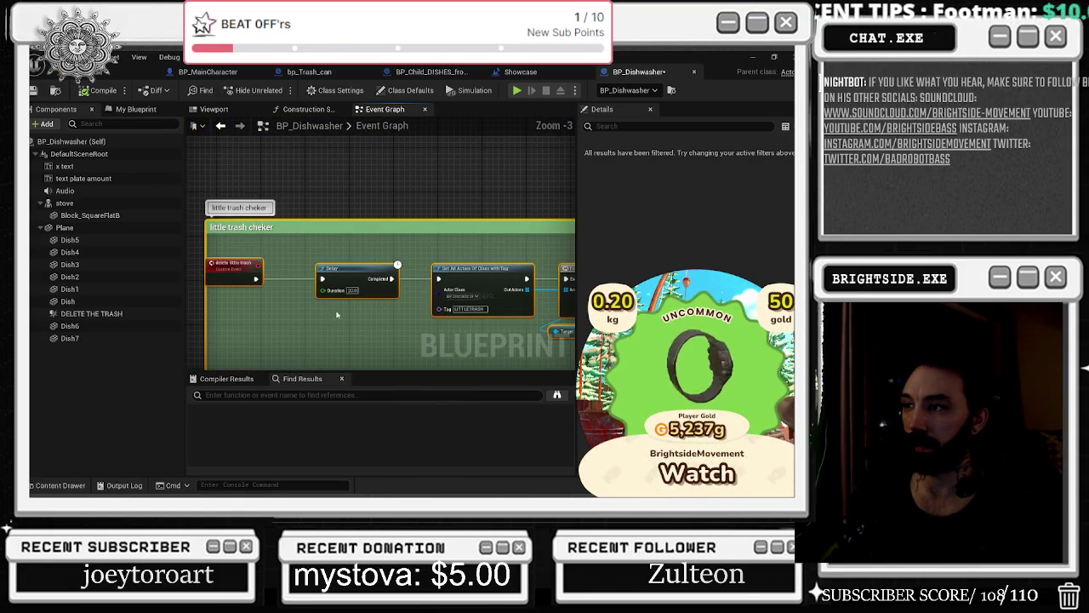
click(234, 267)
mouse_move(500, 253)
mouse_down()
mouse_move(424, 200)
mouse_move(342, 202)
mouse_up()
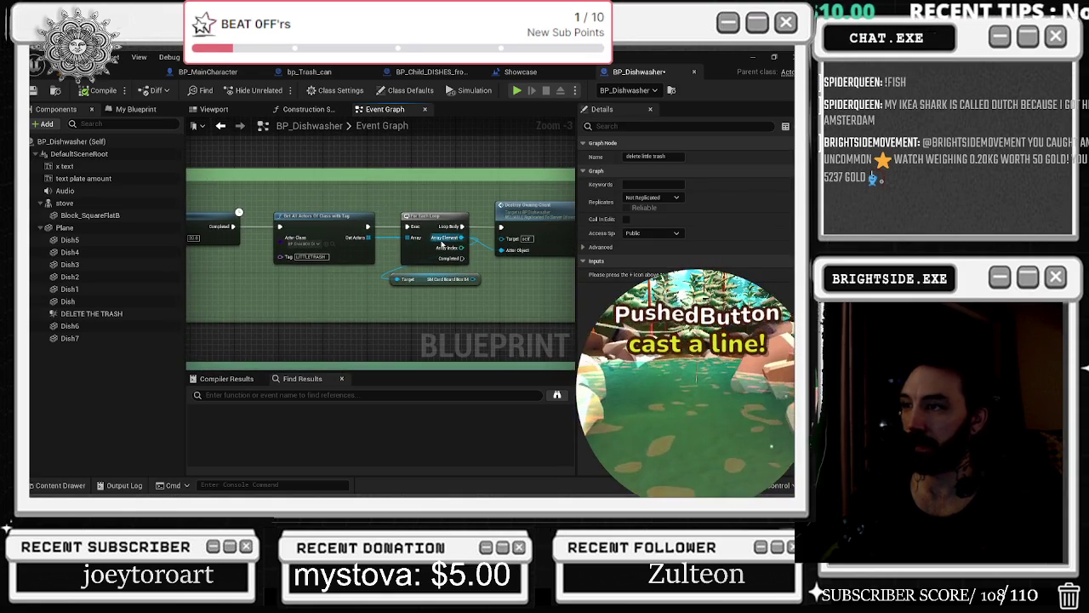
scroll(441, 244, up, 1)
drag(441, 245, 288, 195)
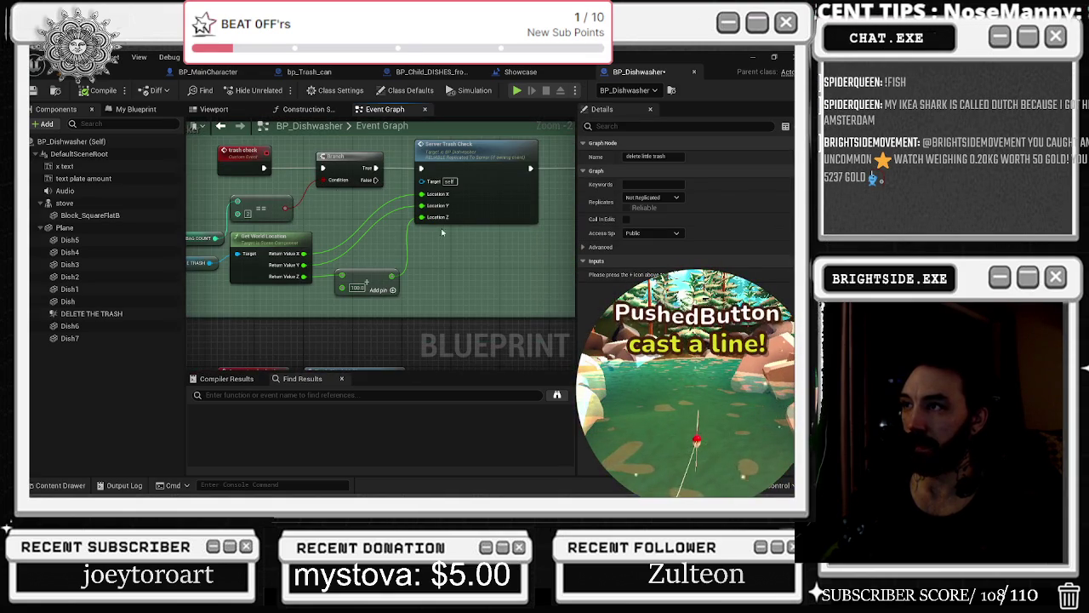
Jump to the Server_trash_check and Trash_check_multi events and look up the spawn node's class asset.
double_click(429, 209)
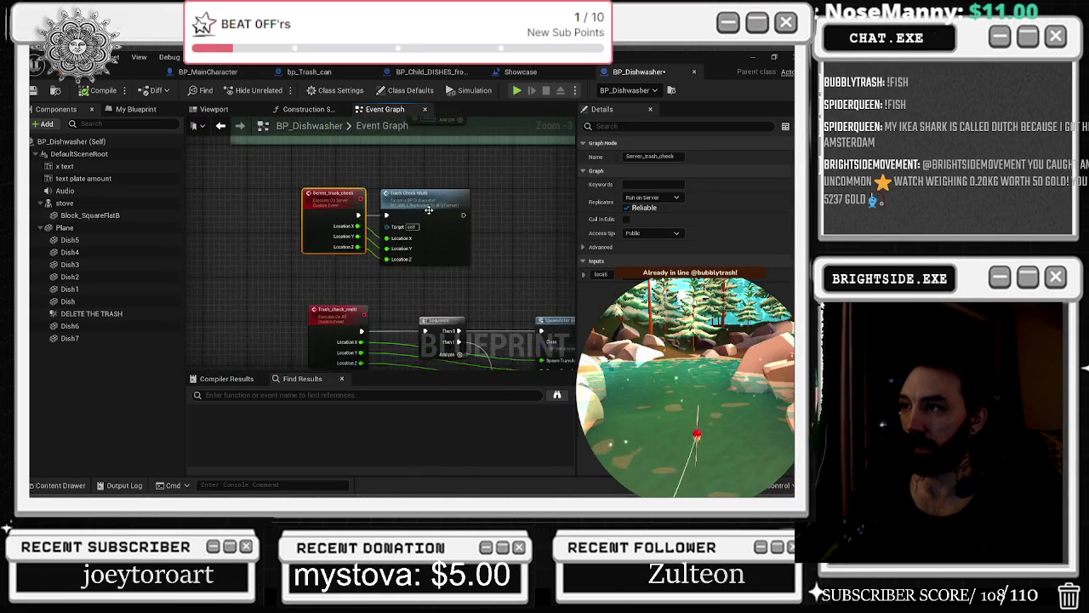
double_click(429, 209)
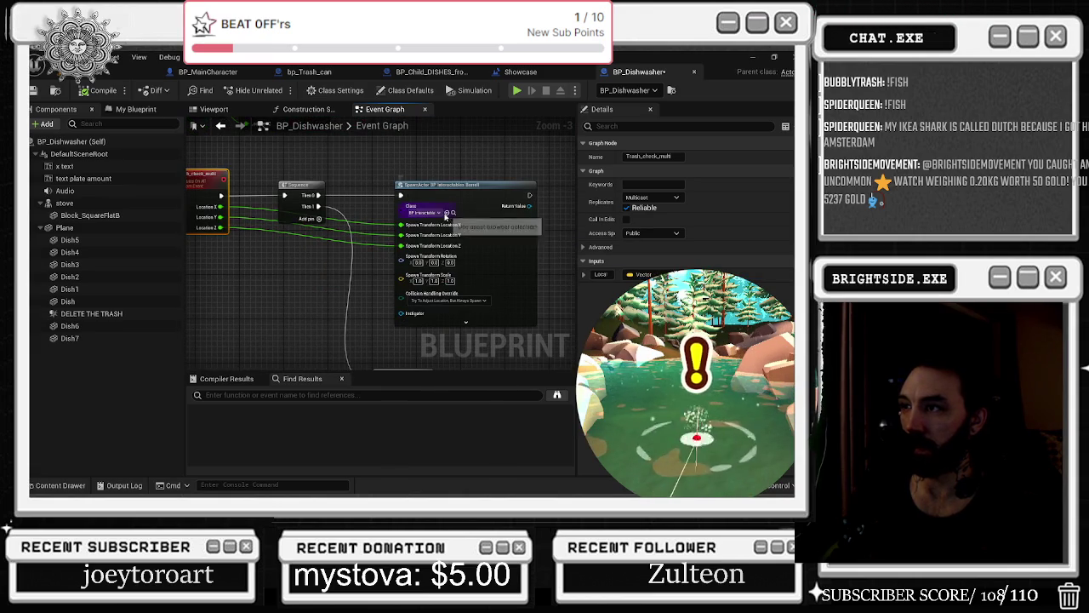
click(454, 215)
click(422, 168)
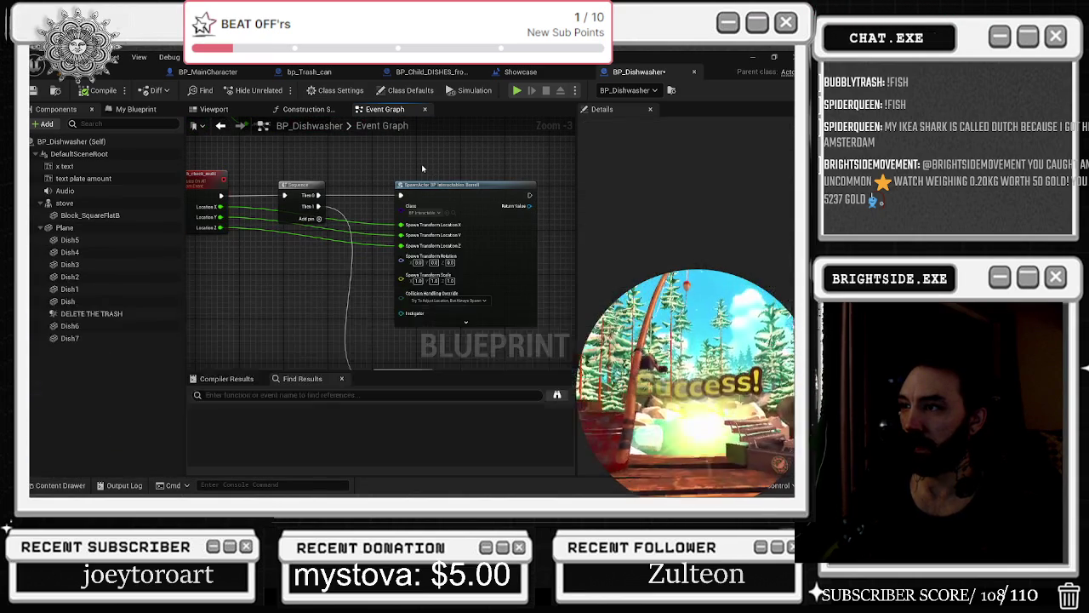
scroll(421, 169, down, 1)
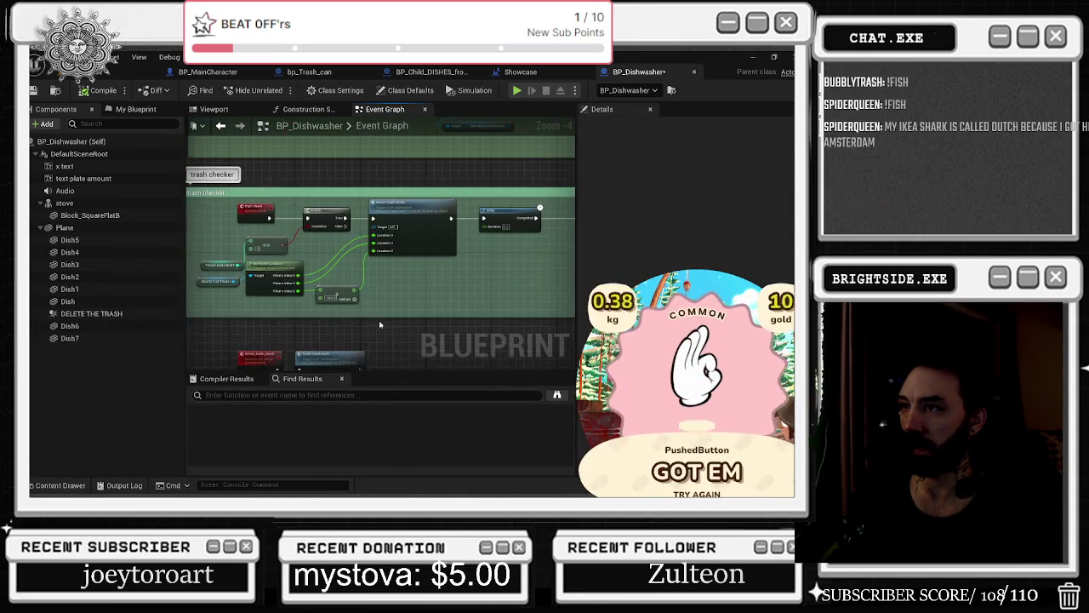
Nudge the delete little trash event slightly right, then bring the trashbin and plates comments into view.
drag(348, 259, 379, 387)
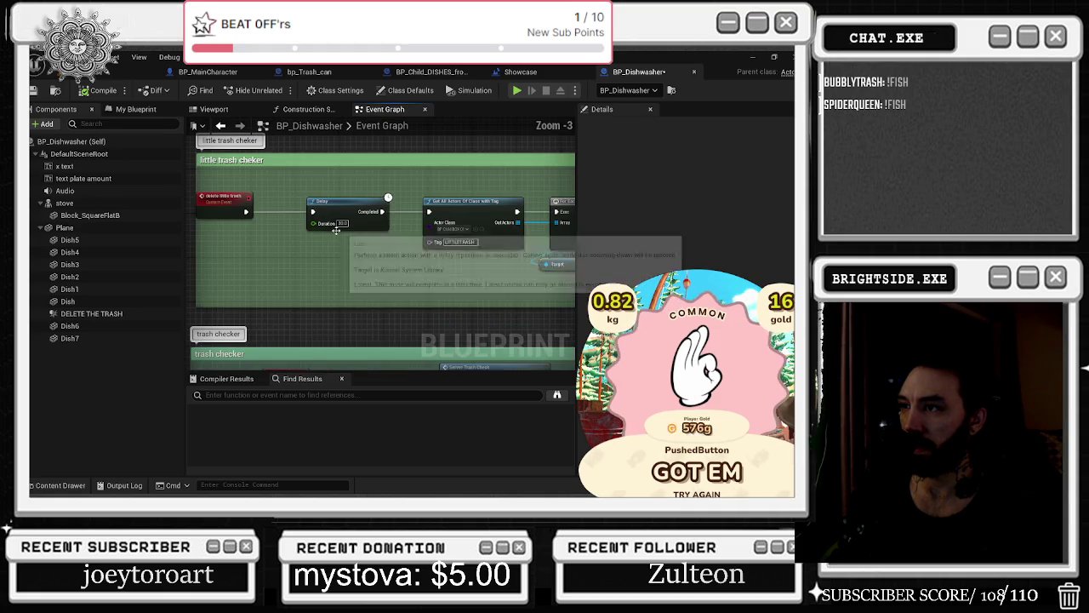
scroll(253, 208, up, 1)
drag(237, 188, 253, 189)
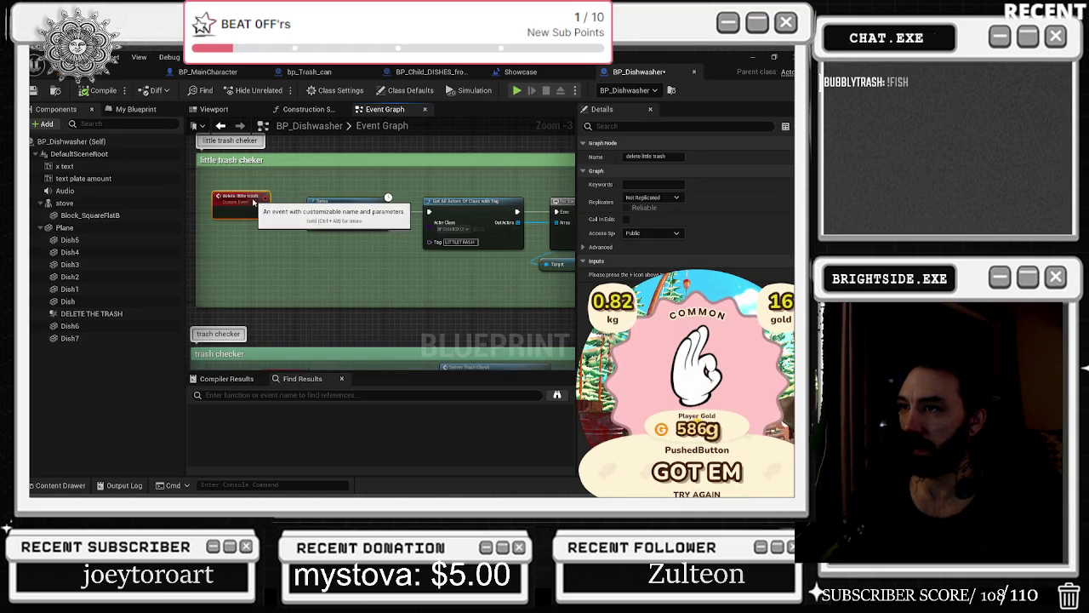
click(316, 188)
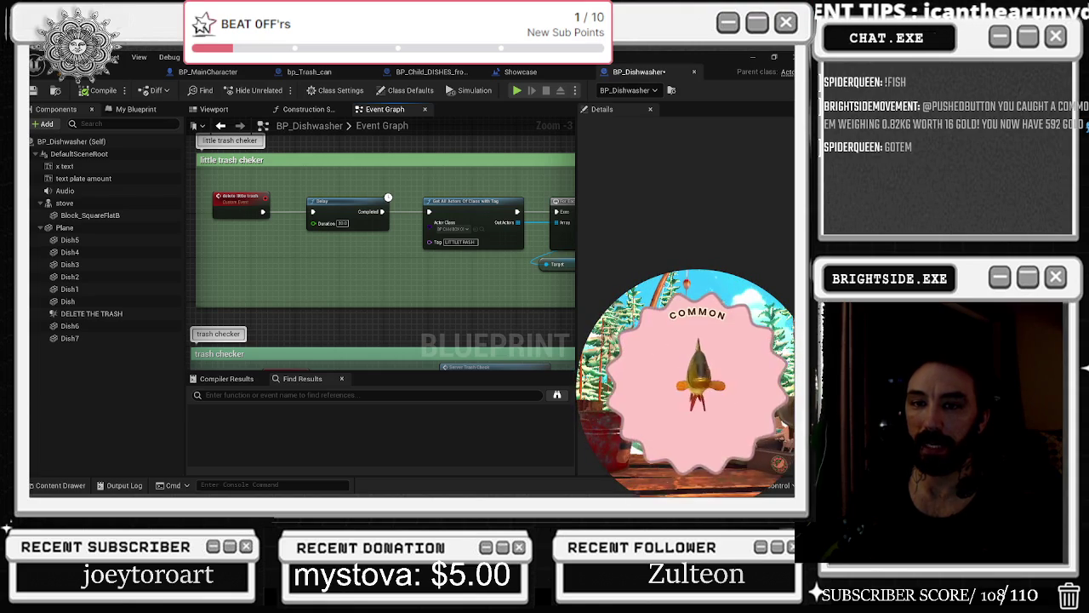
mouse_move(478, 230)
mouse_down()
mouse_move(536, 277)
mouse_move(524, 338)
mouse_up()
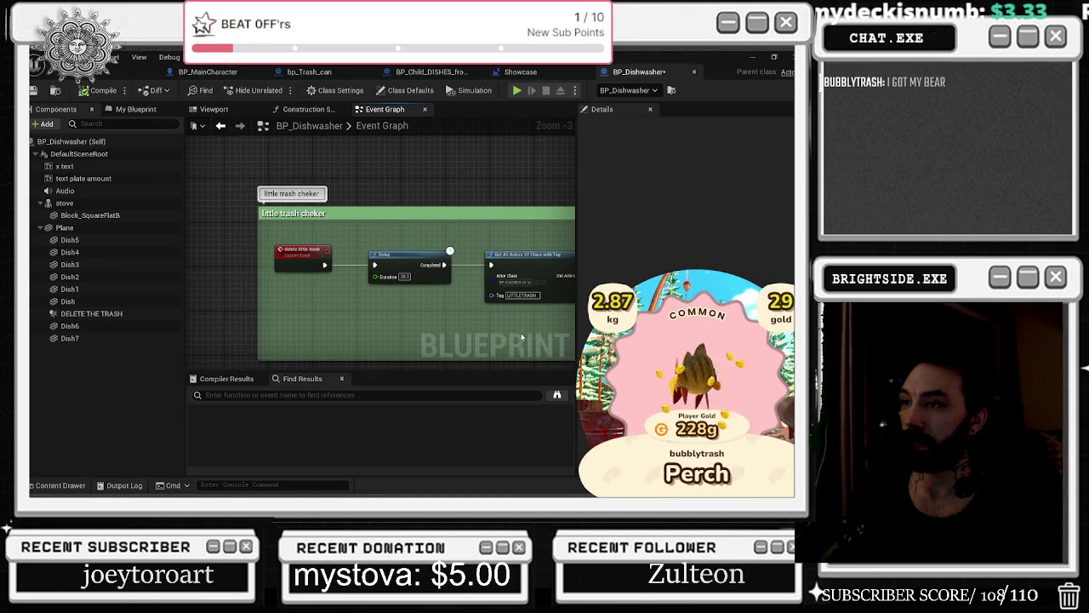
scroll(522, 337, down, 5)
drag(383, 170, 387, 387)
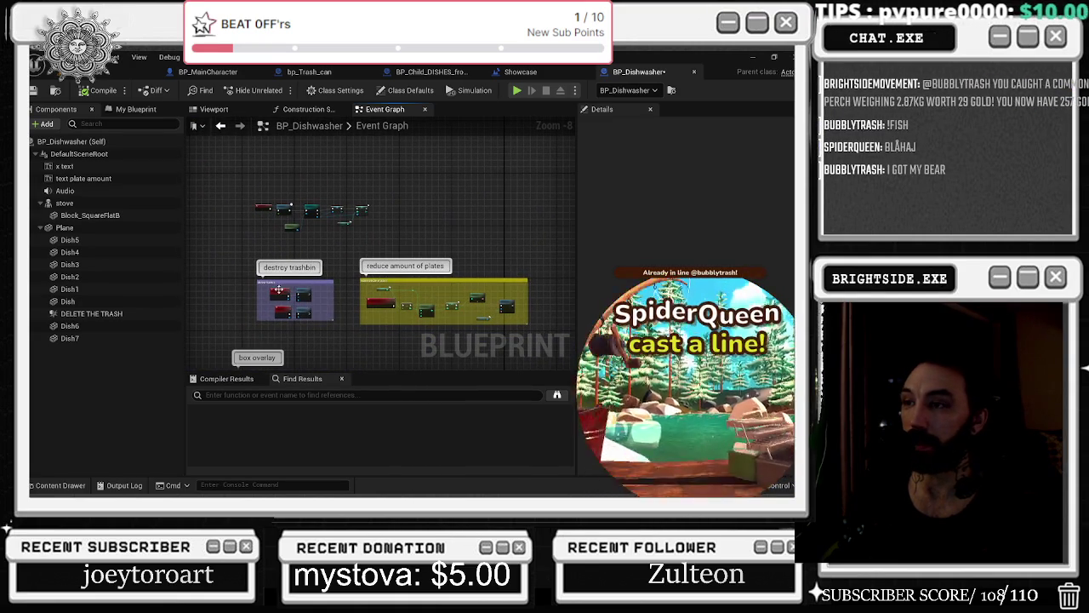
Select the two upper destroy trashbin nodes and lift them about 46 px.
scroll(403, 320, up, 5)
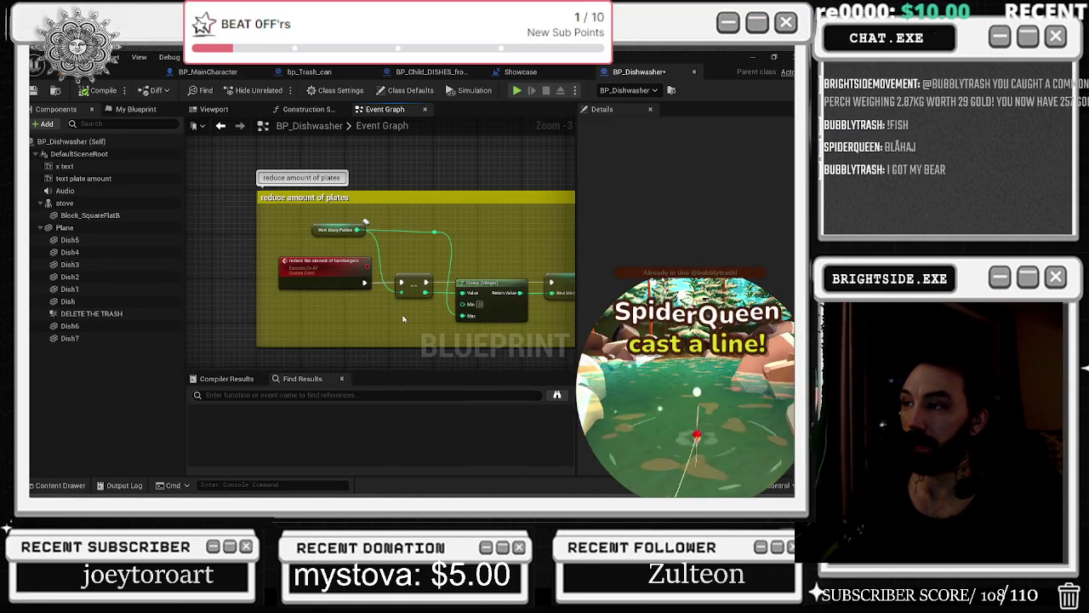
scroll(374, 302, down, 3)
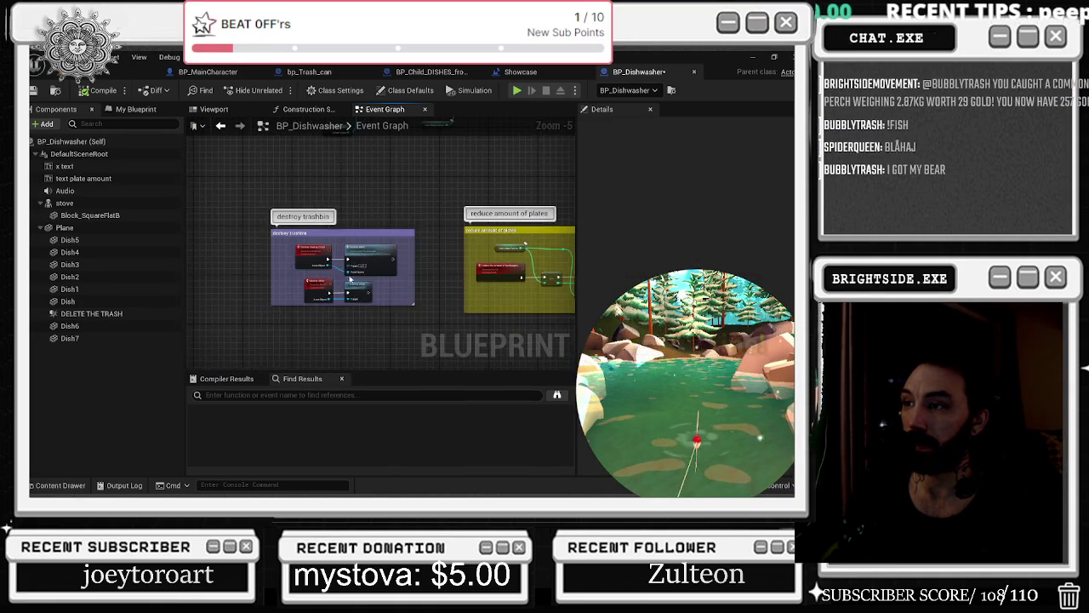
scroll(345, 273, up, 3)
drag(288, 198, 287, 158)
drag(378, 241, 383, 203)
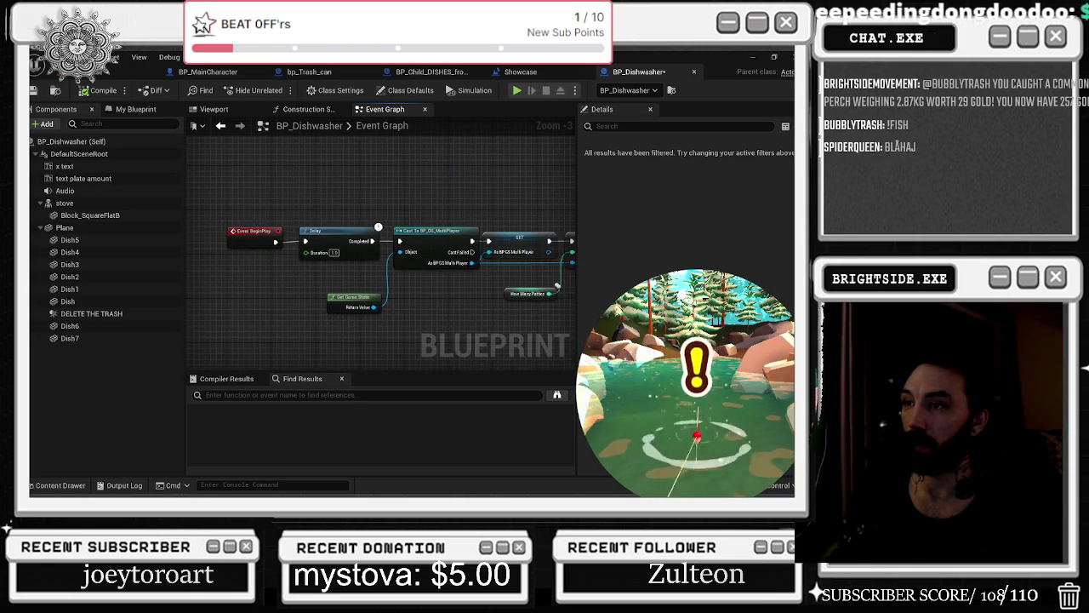
Pan the graph to show the Reset Trash and Delete Little Trash nodes and surroundings.
mouse_move(252, 214)
mouse_down()
mouse_move(357, 257)
mouse_move(350, 138)
mouse_move(266, 203)
mouse_up()
scroll(266, 202, up, 3)
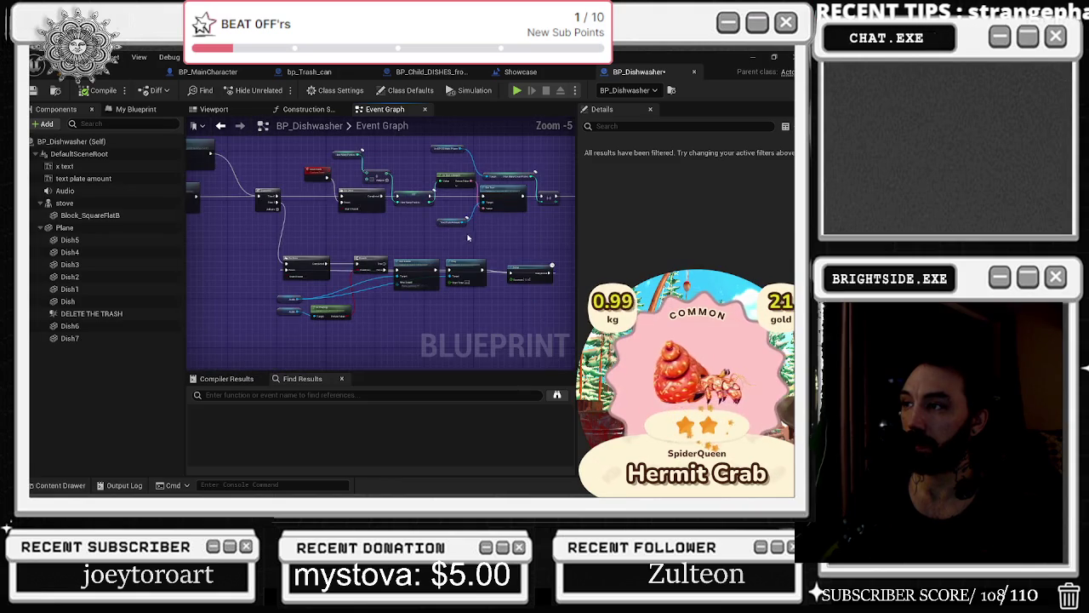
scroll(468, 238, up, 1)
drag(467, 238, 223, 240)
drag(332, 276, 246, 214)
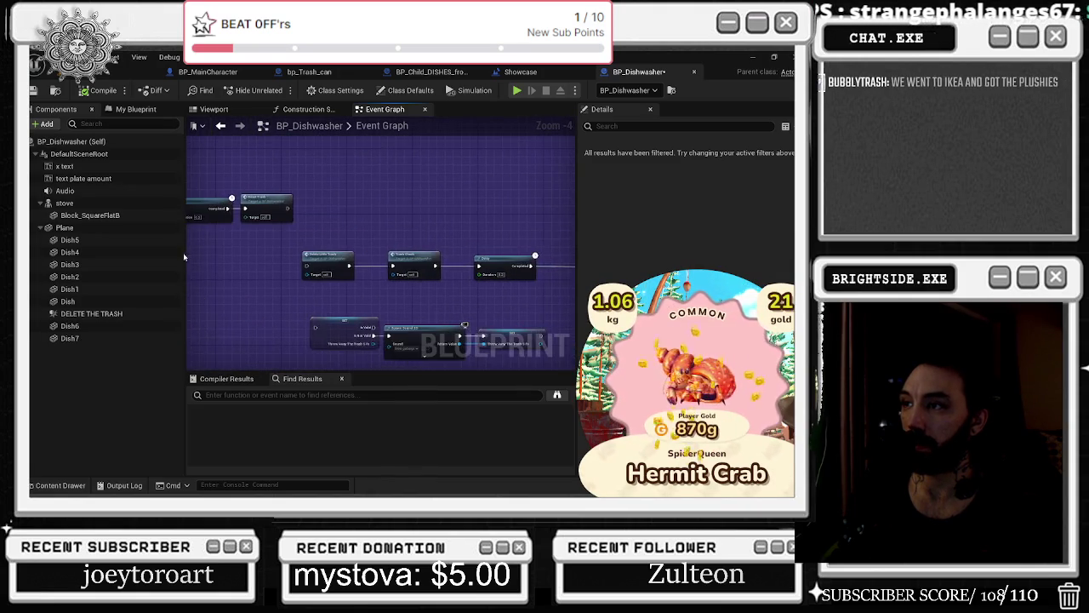
scroll(246, 214, up, 1)
drag(371, 252, 300, 256)
scroll(300, 284, down, 2)
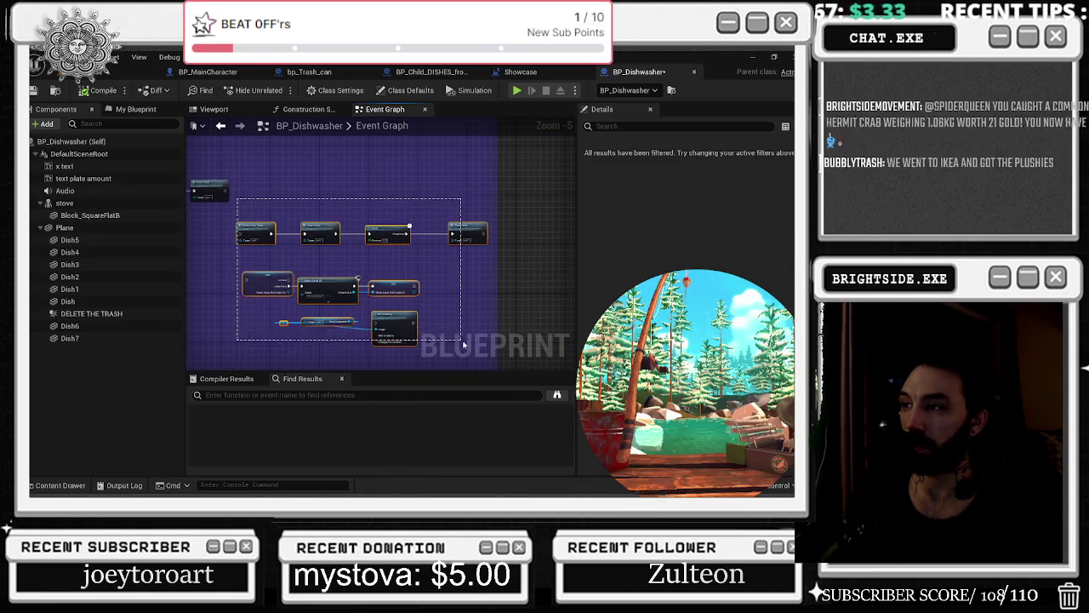
Nudge the Branch and Actor Has Tag nodes a few pixels right.
mouse_move(405, 317)
mouse_down()
mouse_move(510, 290)
mouse_move(320, 201)
mouse_up()
scroll(319, 201, up, 1)
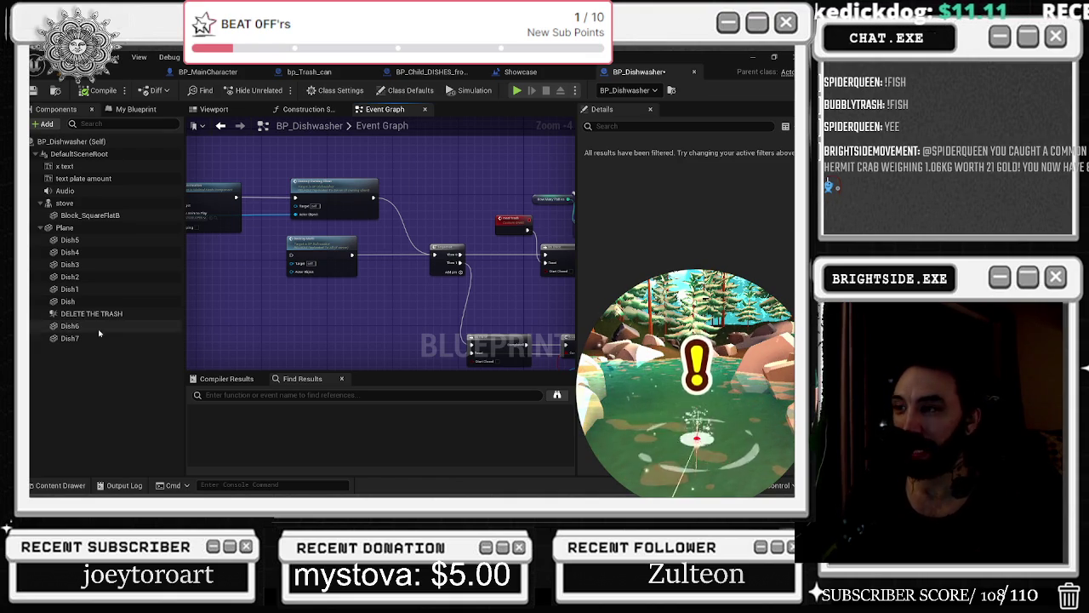
mouse_move(444, 214)
mouse_down()
mouse_move(371, 157)
mouse_move(438, 181)
mouse_move(487, 254)
mouse_up()
drag(349, 269, 353, 269)
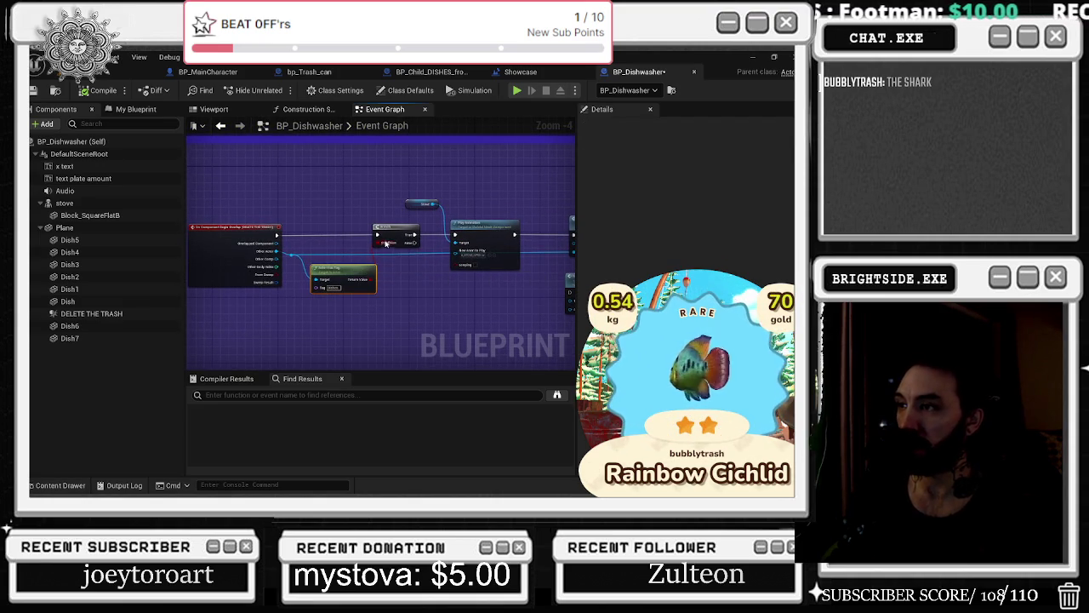
drag(396, 228, 399, 228)
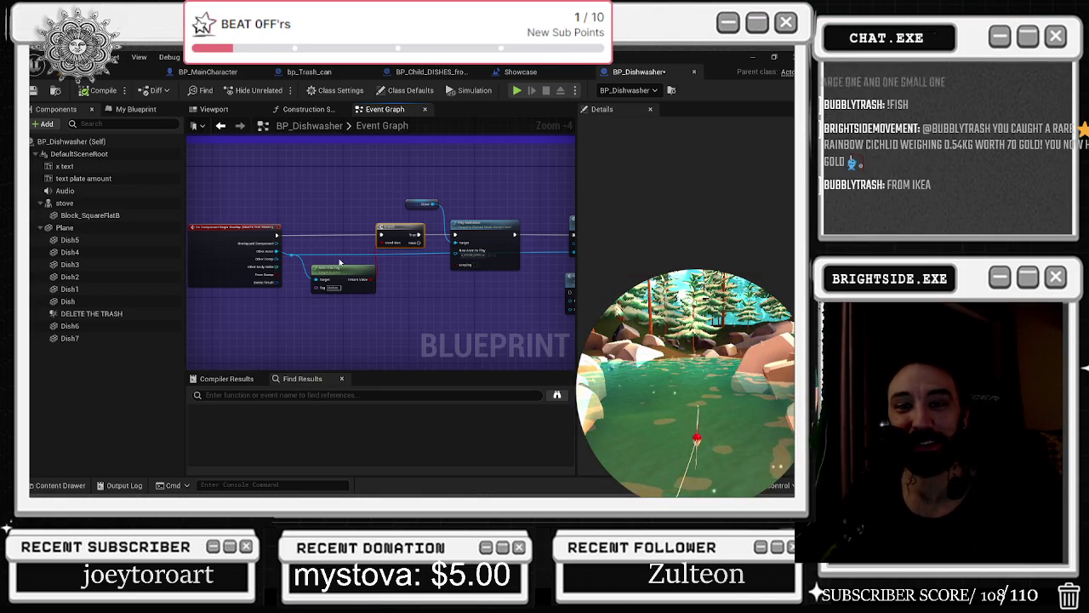
Pan to another part of the graph, paste a node copy with Ctrl+V, then delete it.
mouse_move(340, 262)
mouse_down()
mouse_move(204, 255)
mouse_move(346, 221)
mouse_move(349, 309)
mouse_move(336, 229)
mouse_up()
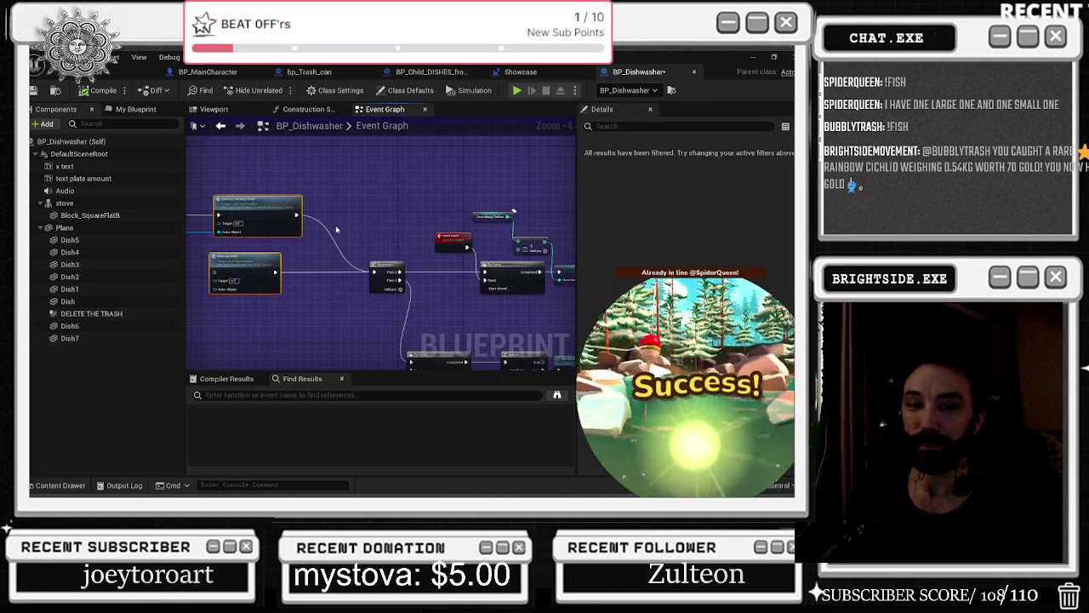
mouse_move(383, 268)
mouse_down()
mouse_move(298, 206)
mouse_move(268, 208)
mouse_move(392, 236)
mouse_up()
scroll(268, 207, down, 1)
key(ctrl+v)
key(Delete)
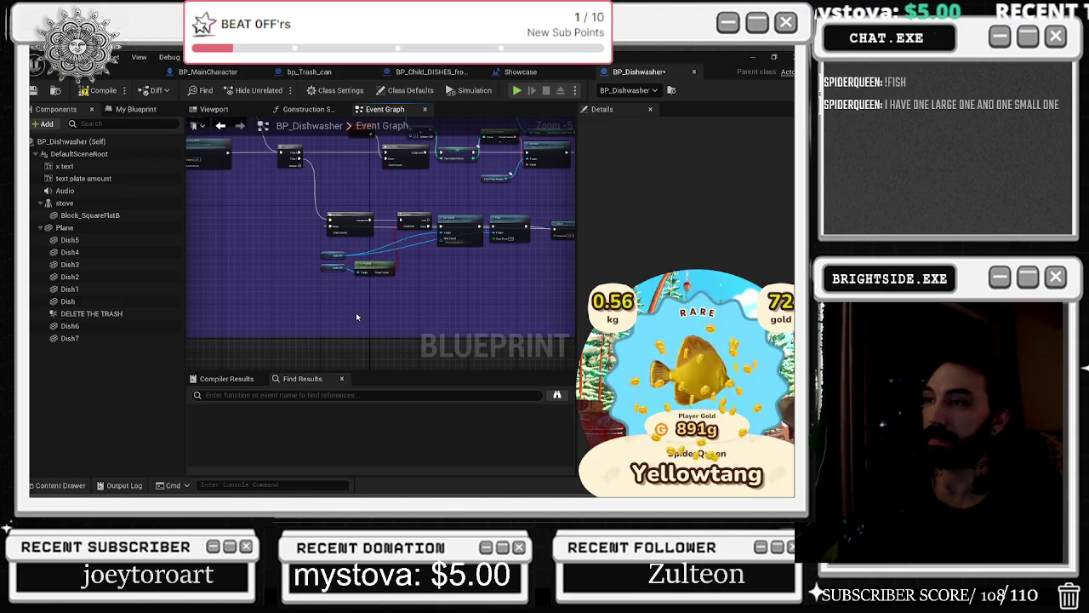
scroll(297, 155, up, 3)
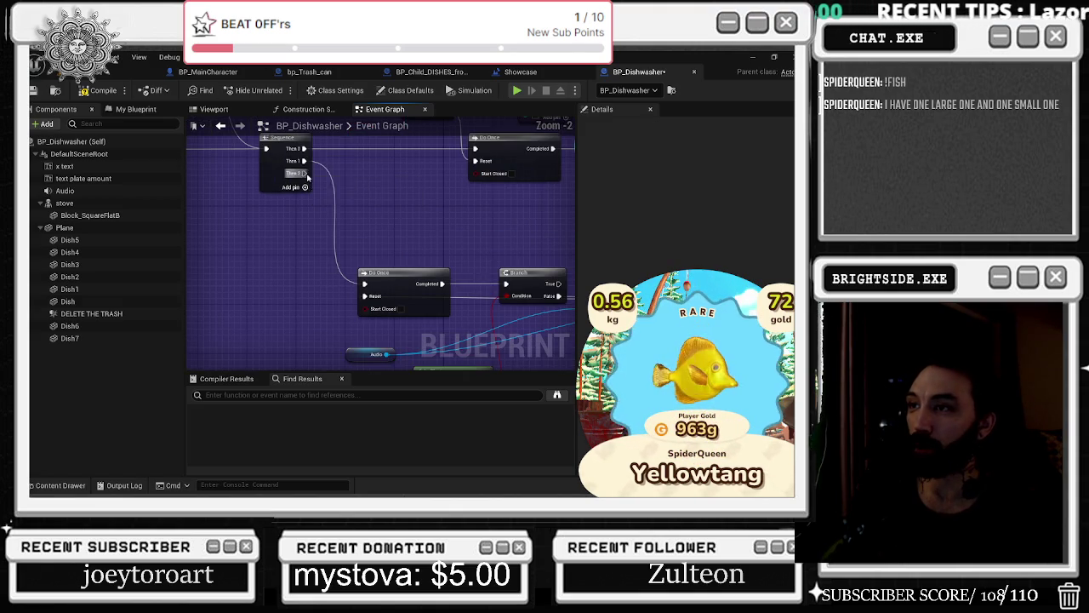
Add a Do Once node on BP_Dishwasher's Sequence Then 2 output.
mouse_move(305, 172)
mouse_down()
mouse_move(357, 281)
mouse_move(354, 269)
mouse_up()
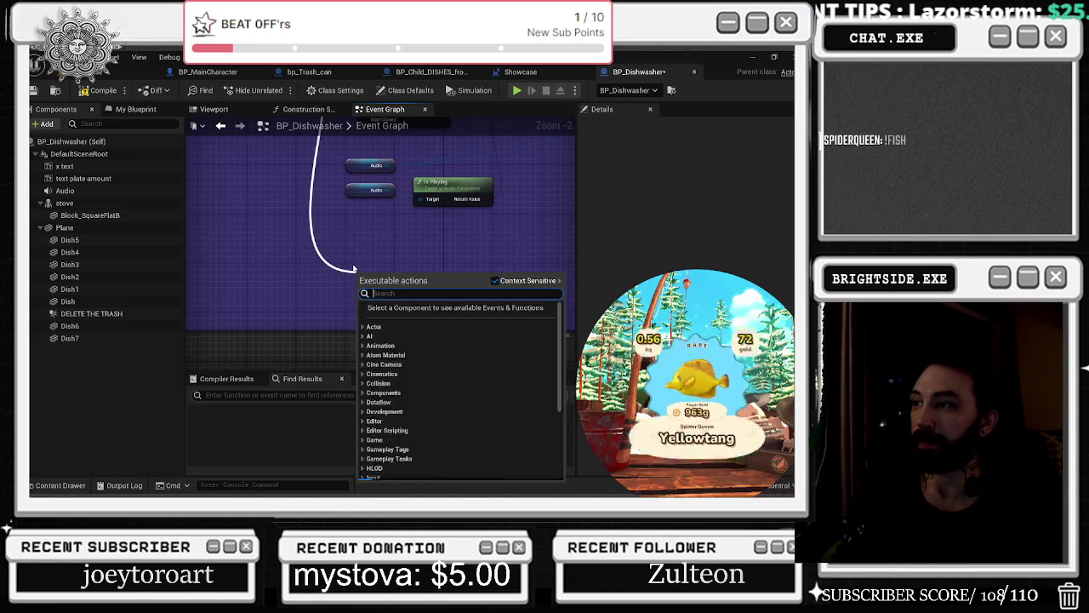
text(do once)
key(Return)
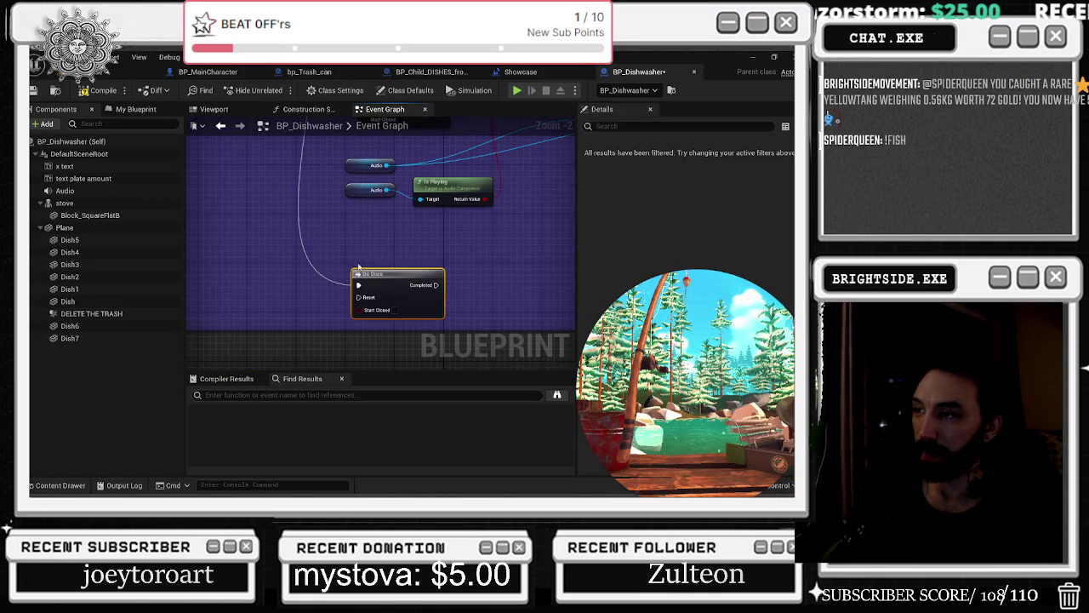
mouse_move(403, 258)
mouse_down()
mouse_move(323, 277)
mouse_move(272, 315)
mouse_up()
scroll(468, 114, down, 1)
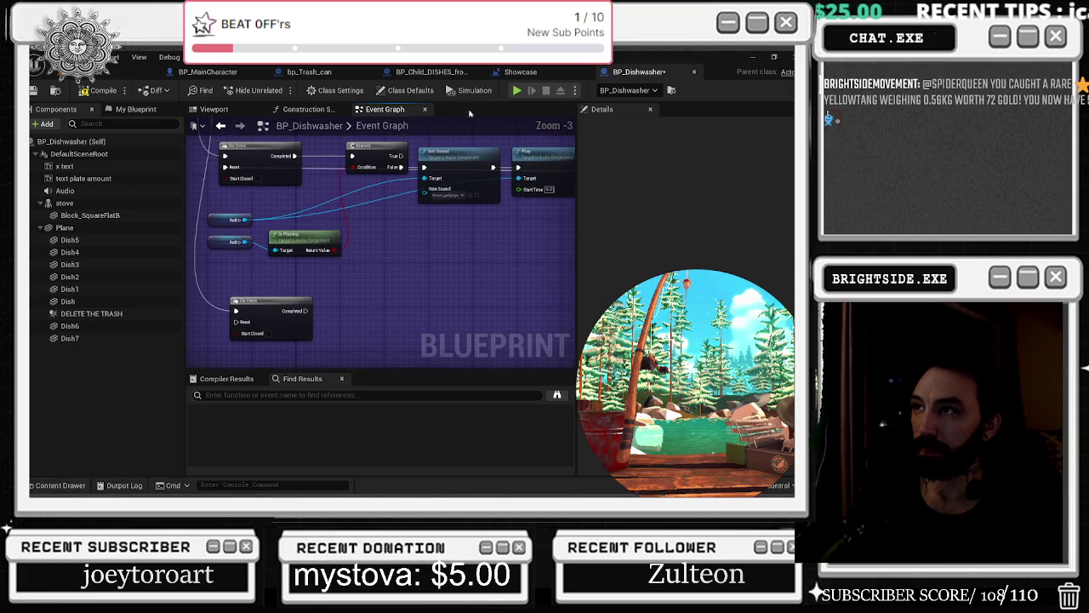
Copy the stove Set Overlay Material nodes from the Showcase level blueprint.
click(517, 72)
mouse_move(470, 258)
mouse_down()
mouse_move(412, 283)
mouse_move(426, 291)
mouse_up()
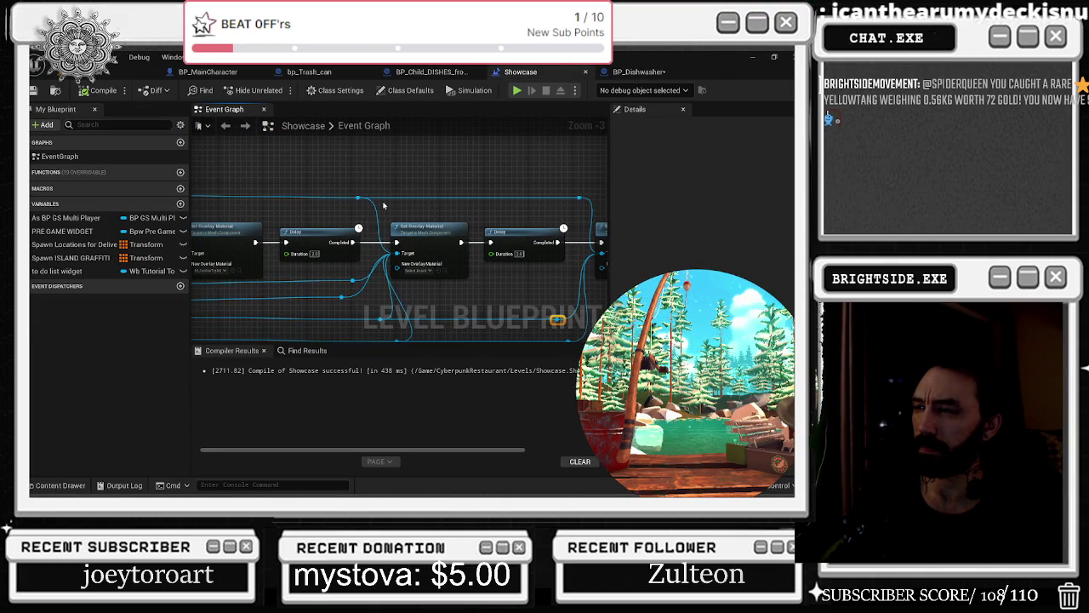
drag(373, 183, 553, 200)
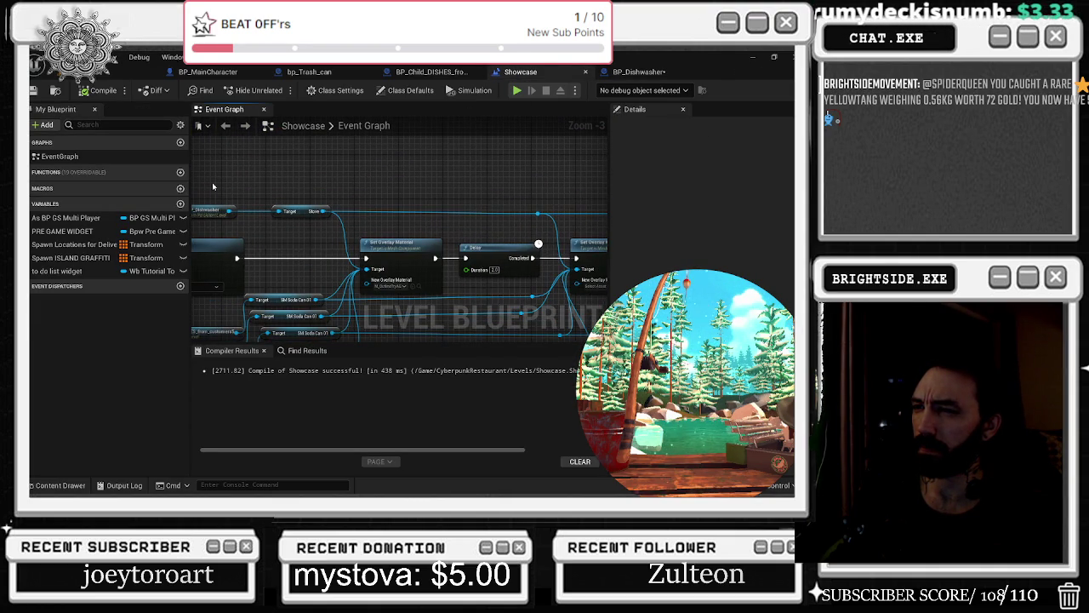
mouse_move(307, 193)
mouse_down()
mouse_move(390, 220)
mouse_move(570, 224)
mouse_move(587, 246)
mouse_up()
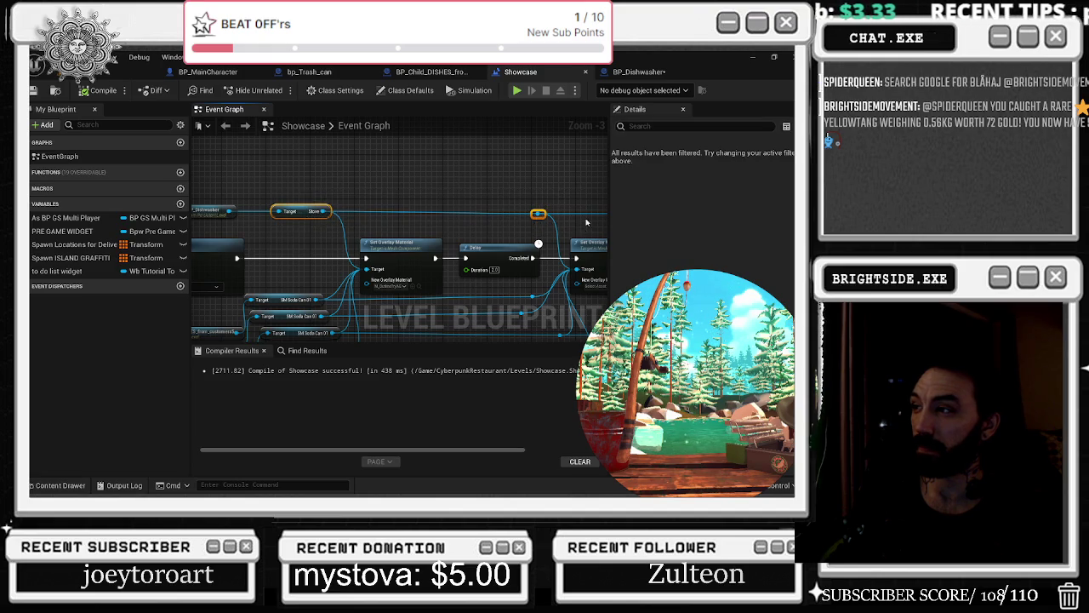
Paste Set Overlay Material after Do Once Completed, target it at Stove, then return to the level.
click(653, 74)
key(ctrl+v)
mouse_move(324, 275)
mouse_down()
mouse_move(409, 275)
mouse_move(377, 263)
mouse_move(422, 259)
mouse_up()
drag(406, 325, 428, 321)
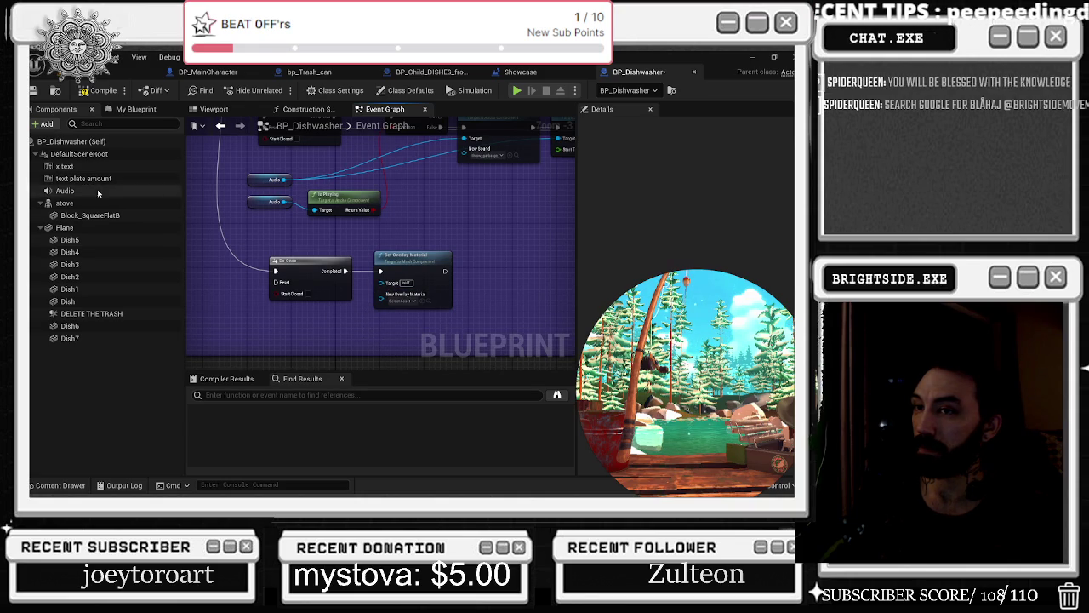
scroll(373, 269, up, 1)
mouse_move(64, 203)
mouse_down()
mouse_move(334, 325)
mouse_move(368, 328)
mouse_move(383, 288)
mouse_up()
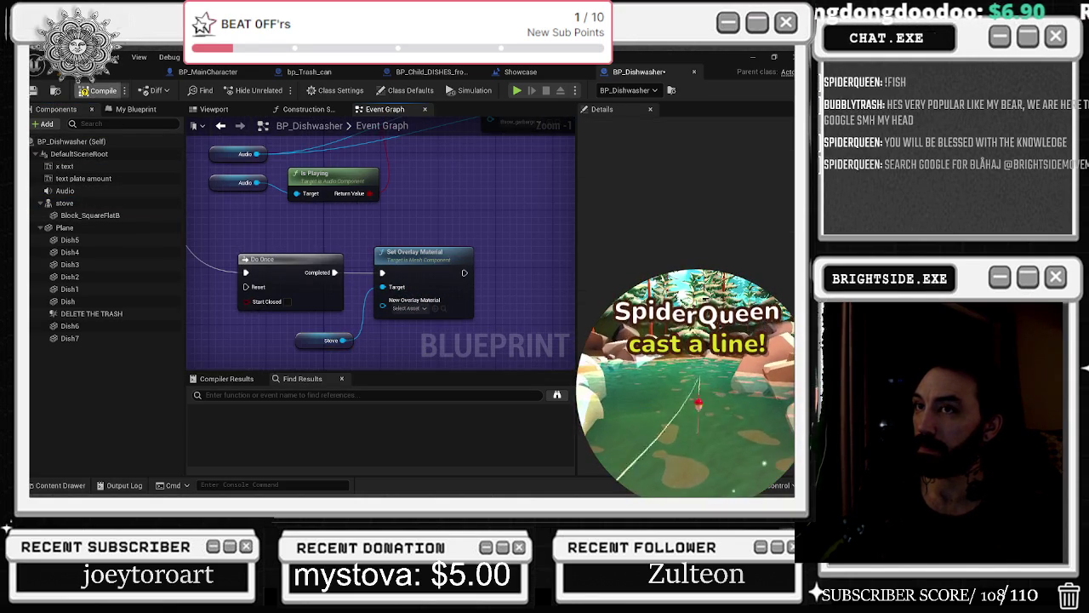
click(102, 72)
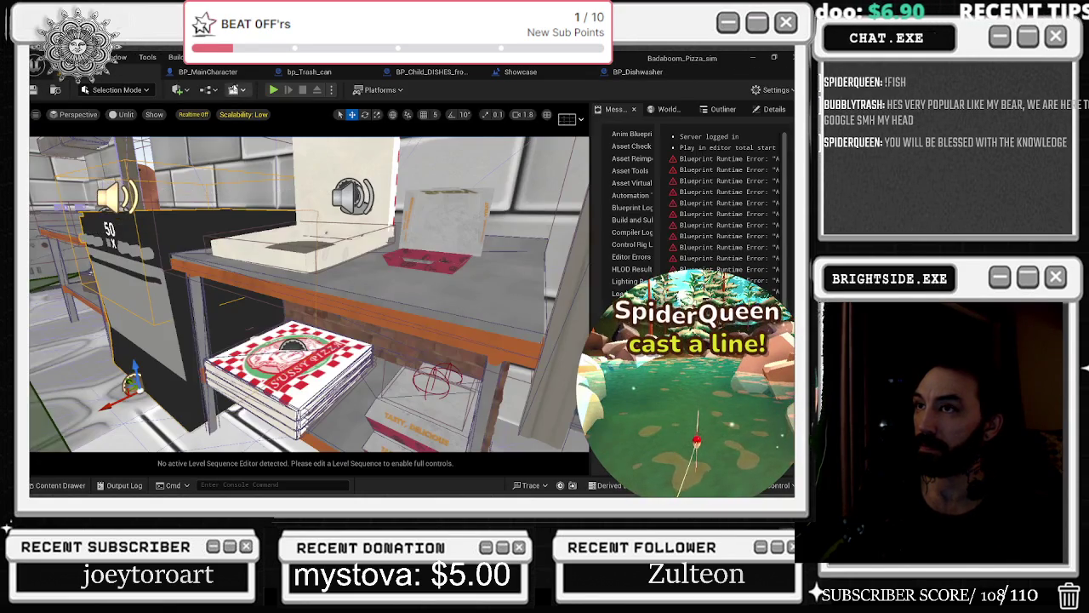
Run a Play-in-Editor test of Badaboom_Pizza_sim, stop it, and reopen BP_Dishwasher's graph.
key(alt+p)
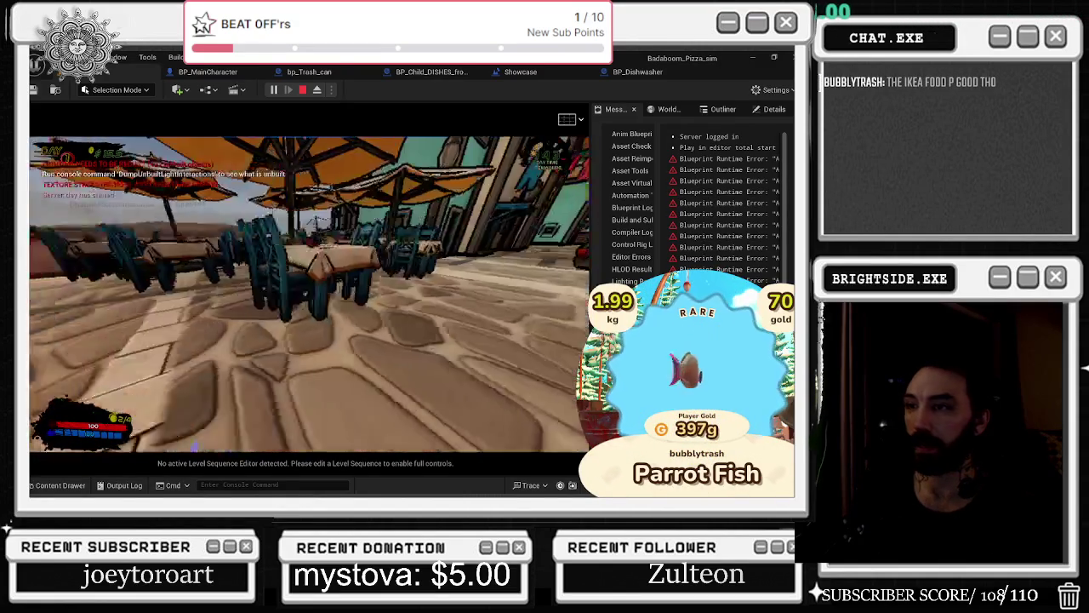
key(Escape)
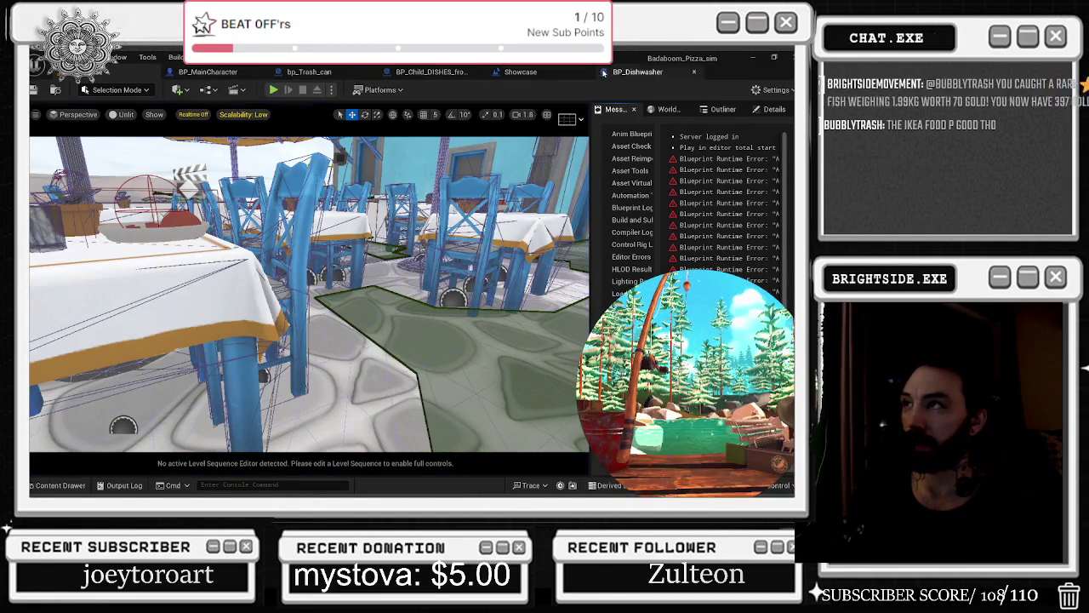
click(637, 72)
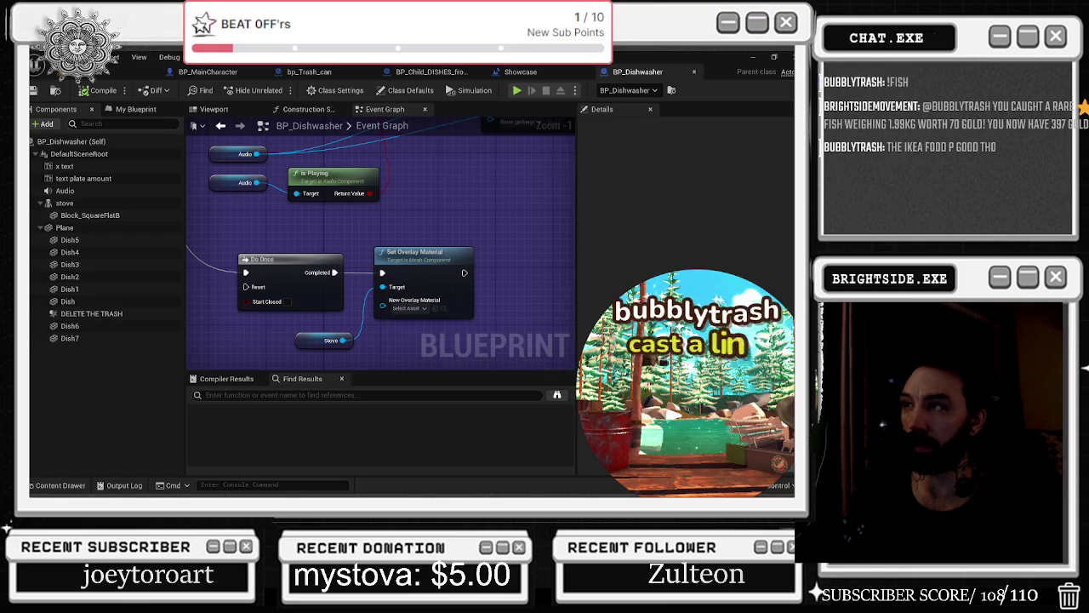
In the Showcase blueprint, select the reroute knots around the Delay, undoing an accidental delete.
click(522, 75)
mouse_move(596, 255)
mouse_down()
mouse_move(536, 277)
mouse_move(523, 297)
mouse_move(230, 287)
mouse_up()
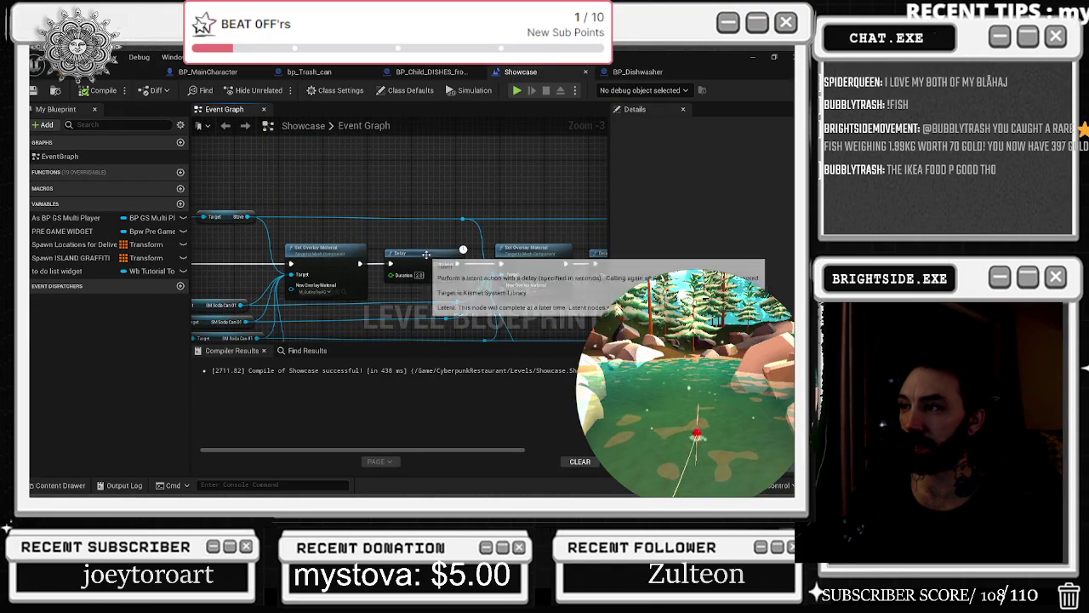
scroll(386, 219, down, 1)
key(ctrl+a)
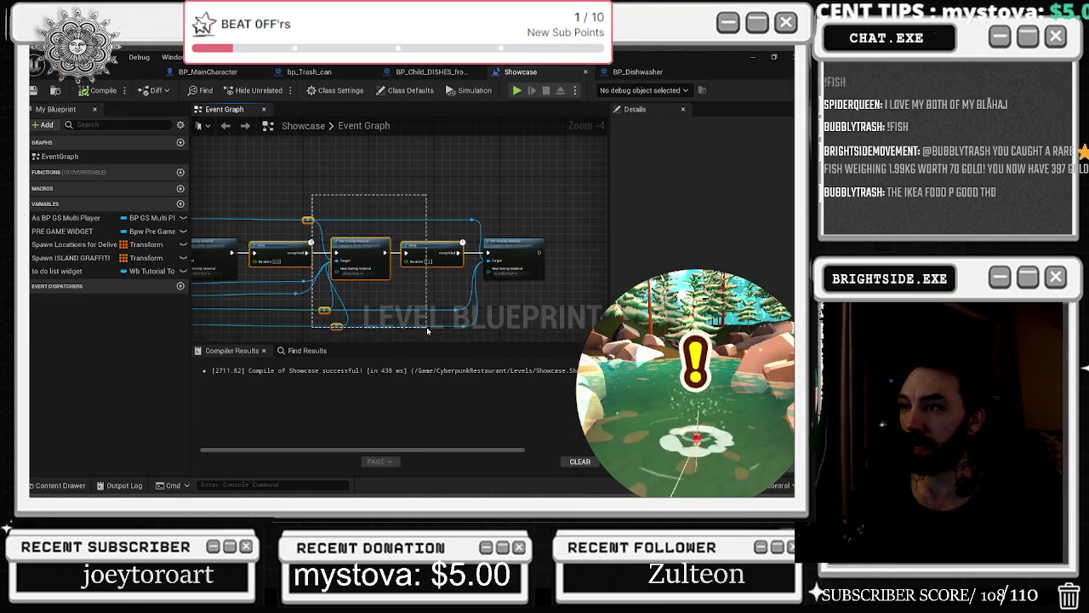
key(Delete)
drag(327, 123, 571, 187)
key(ctrl+z)
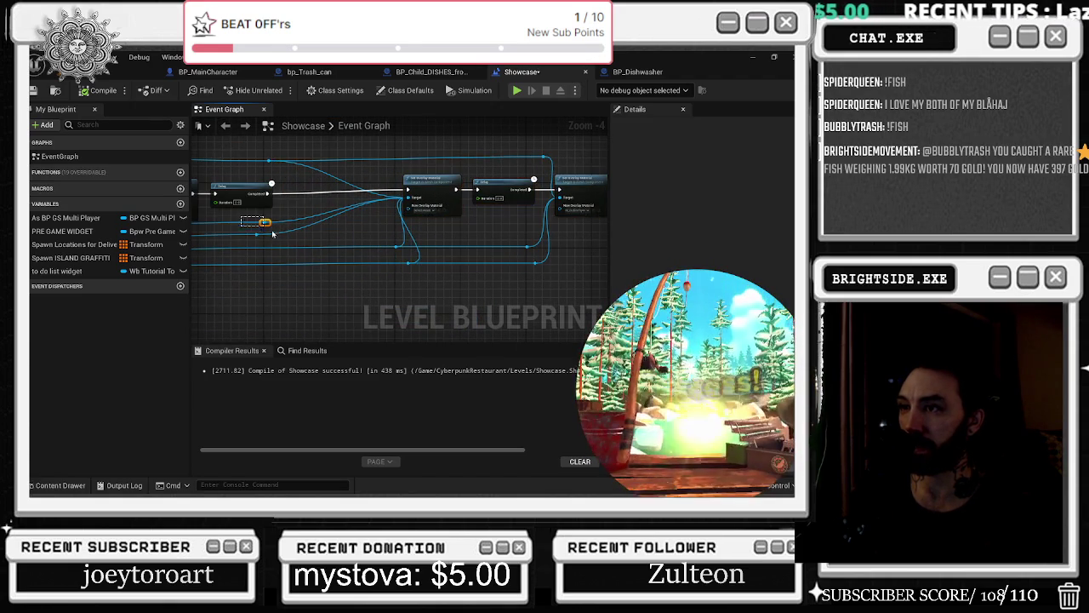
Reposition the reroute knots to straighten the wires, then bring up the BLÅHAJ page.
drag(253, 236, 383, 242)
drag(266, 164, 388, 163)
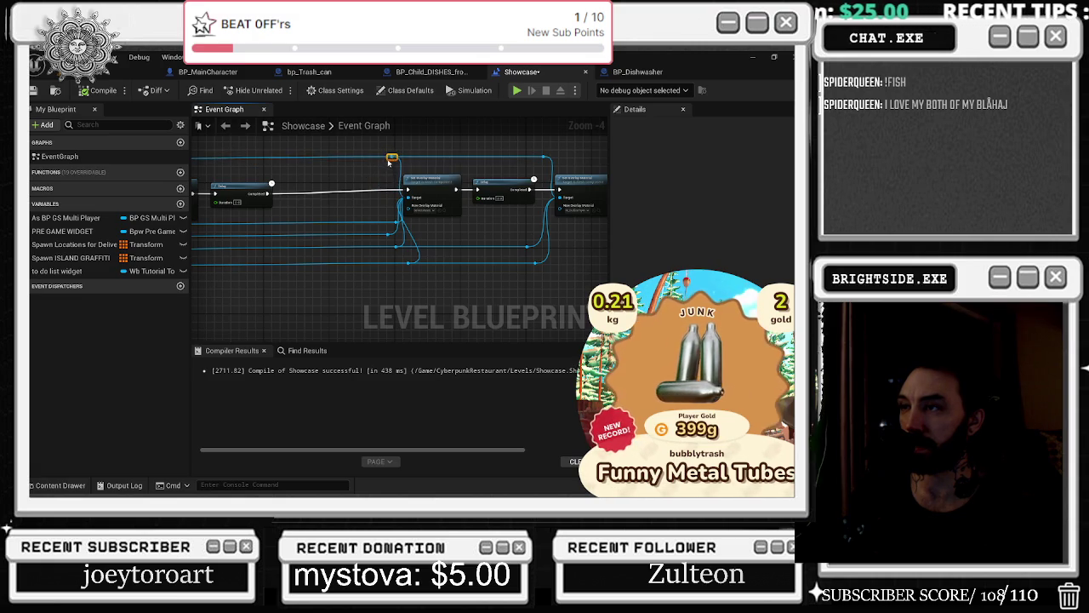
drag(574, 157, 500, 197)
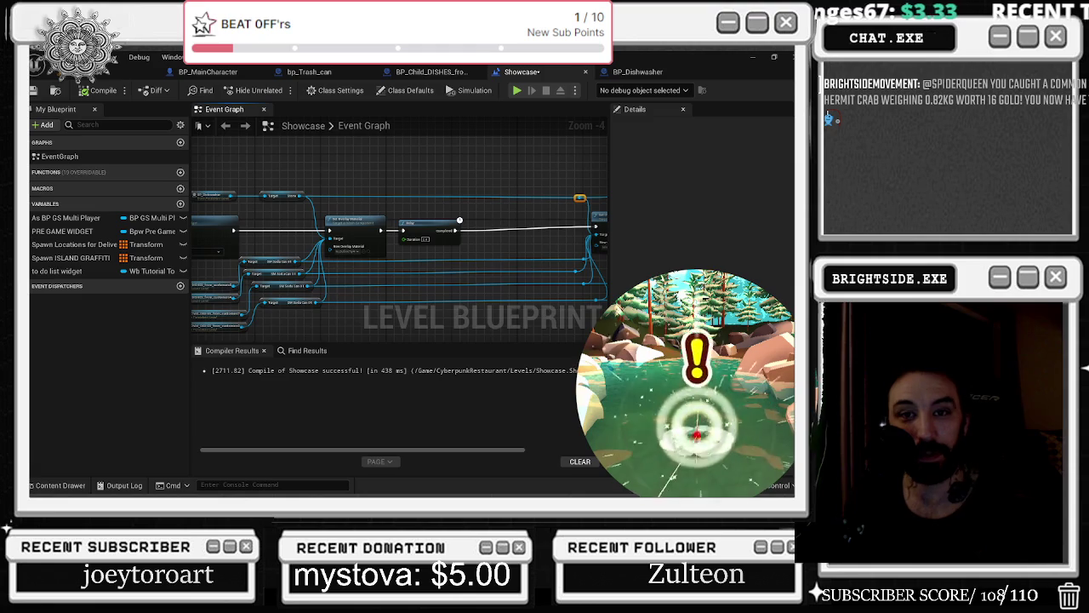
key(alt+Tab)
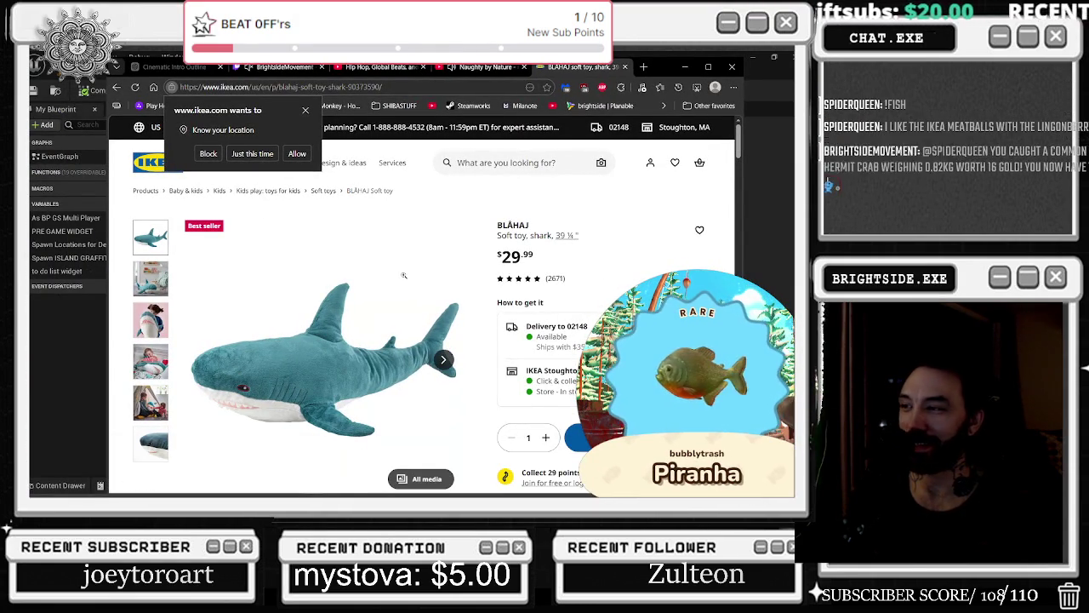
Flip through the BLÅHAJ product photos, then go back to the Google Blåhaj results.
click(147, 320)
click(150, 361)
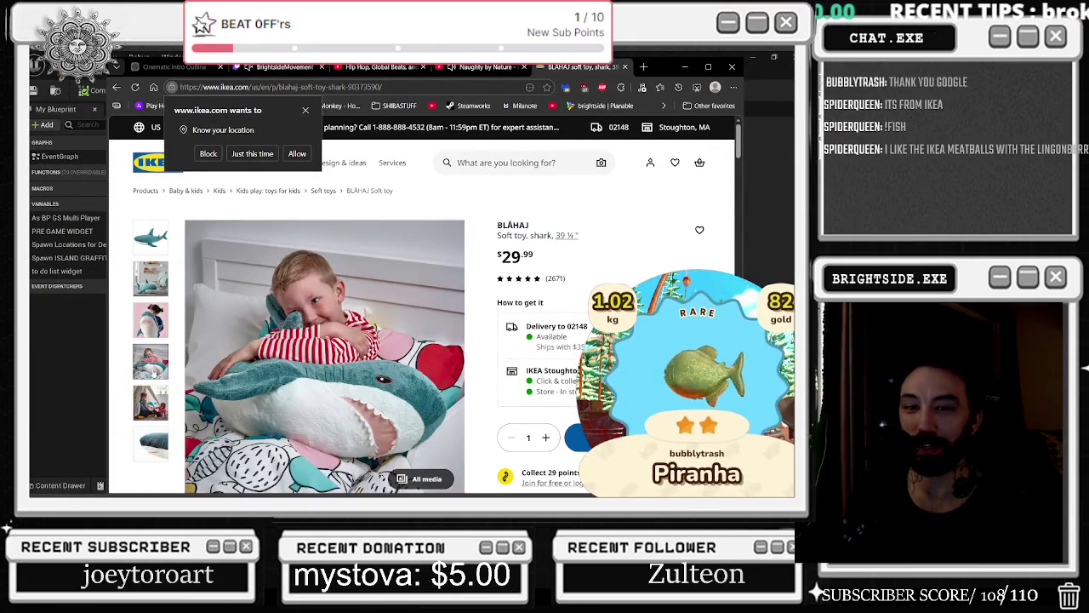
click(150, 443)
click(149, 391)
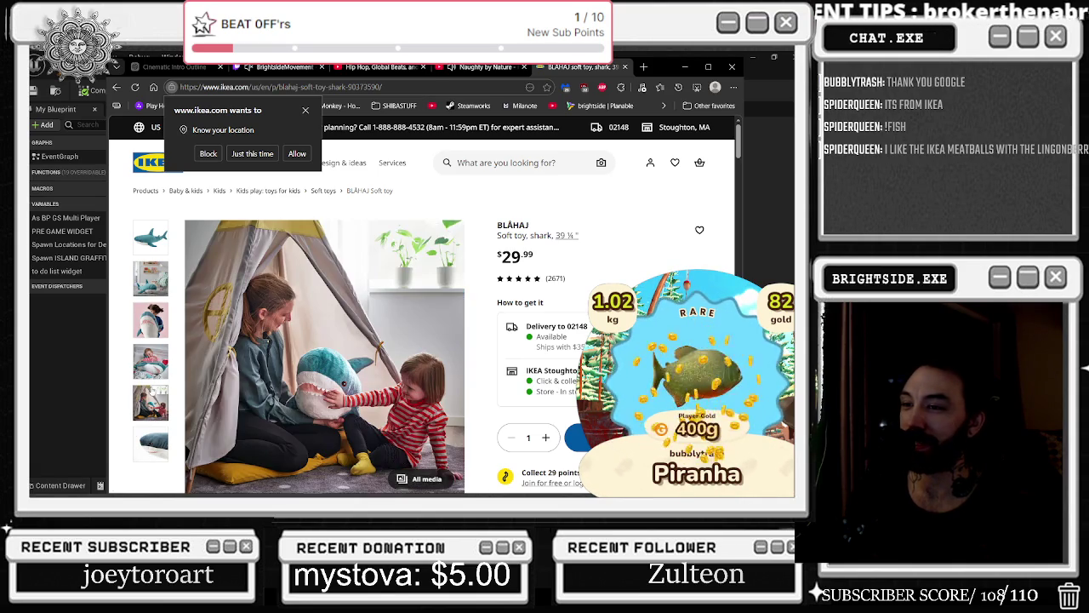
click(150, 361)
click(147, 319)
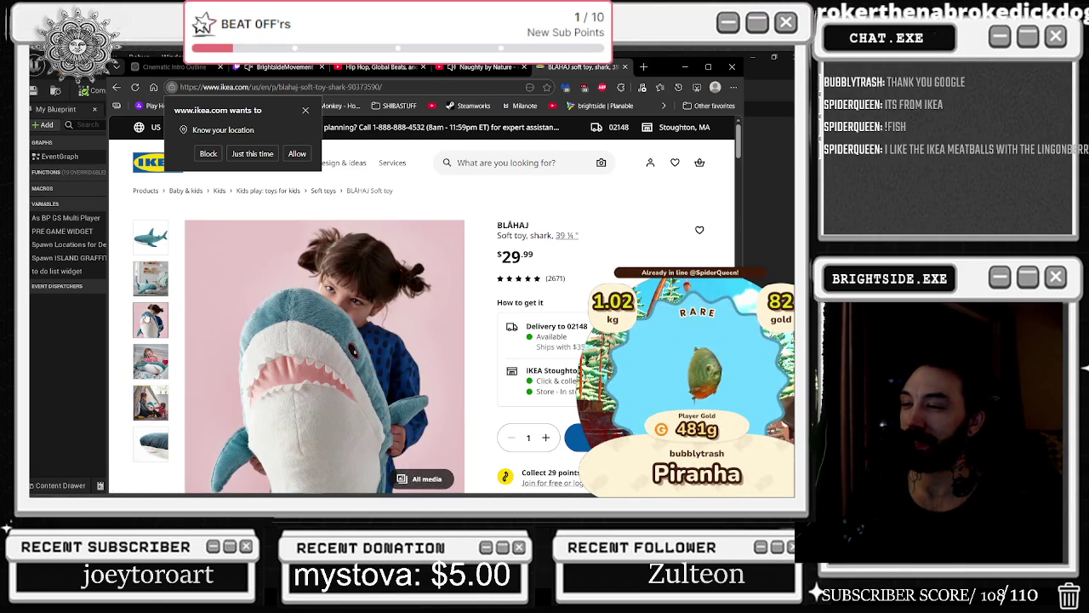
click(154, 286)
scroll(183, 272, down, 2)
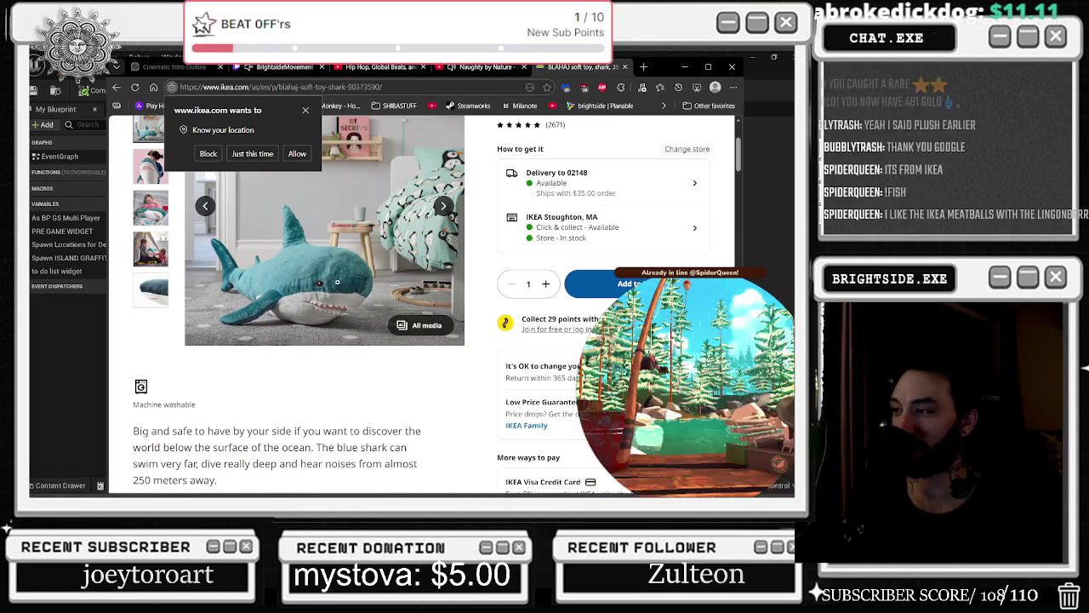
click(151, 208)
click(117, 87)
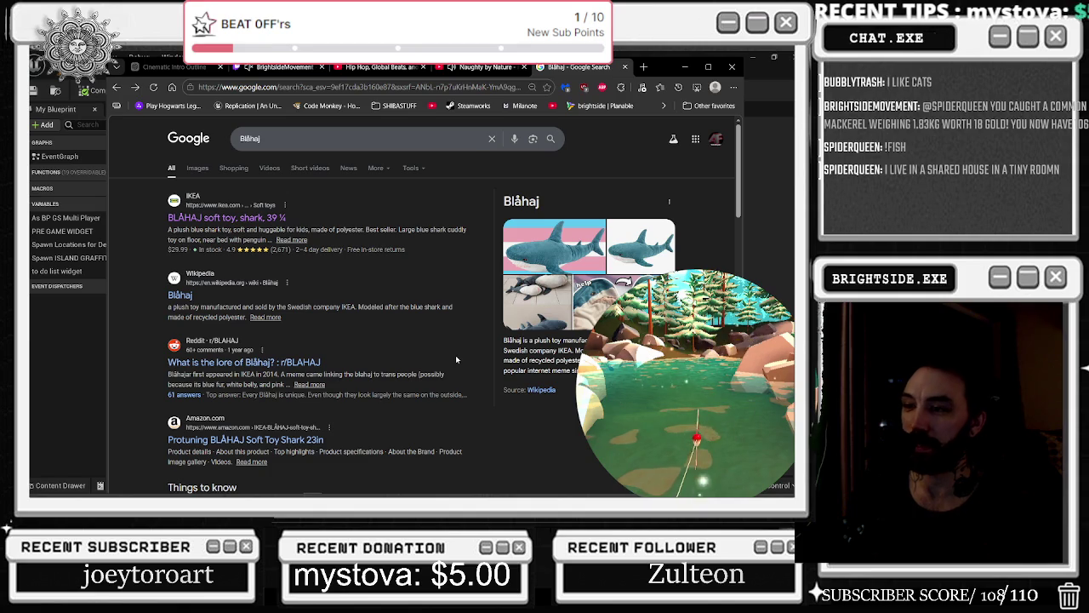
Scroll further down the Blåhaj results, then switch back to Unreal Engine's Showcase blueprint.
scroll(499, 314, down, 3)
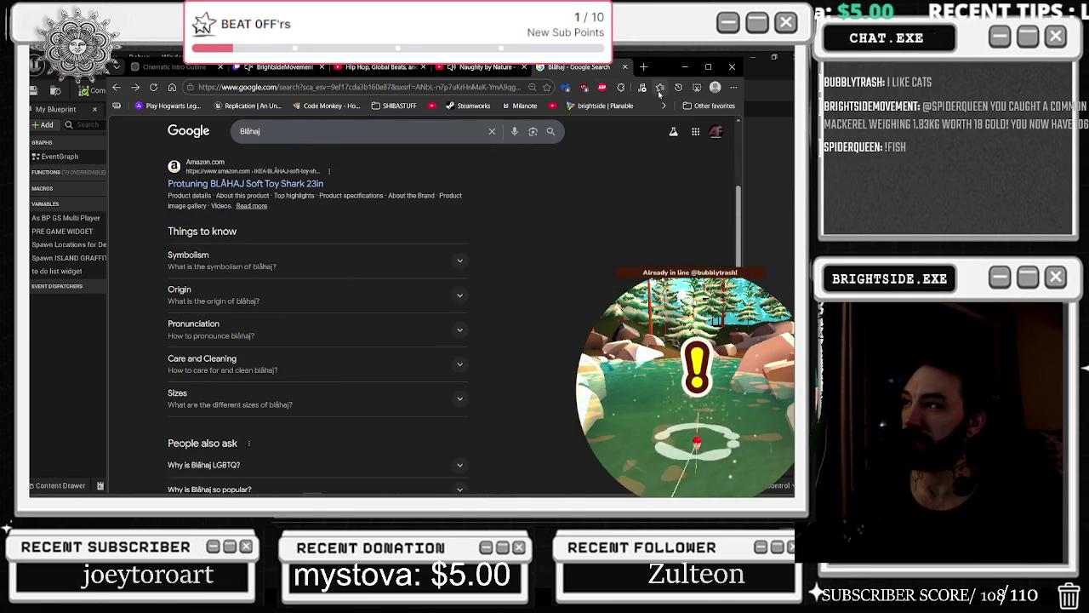
key(ctrl+shift+Tab)
key(alt+Tab)
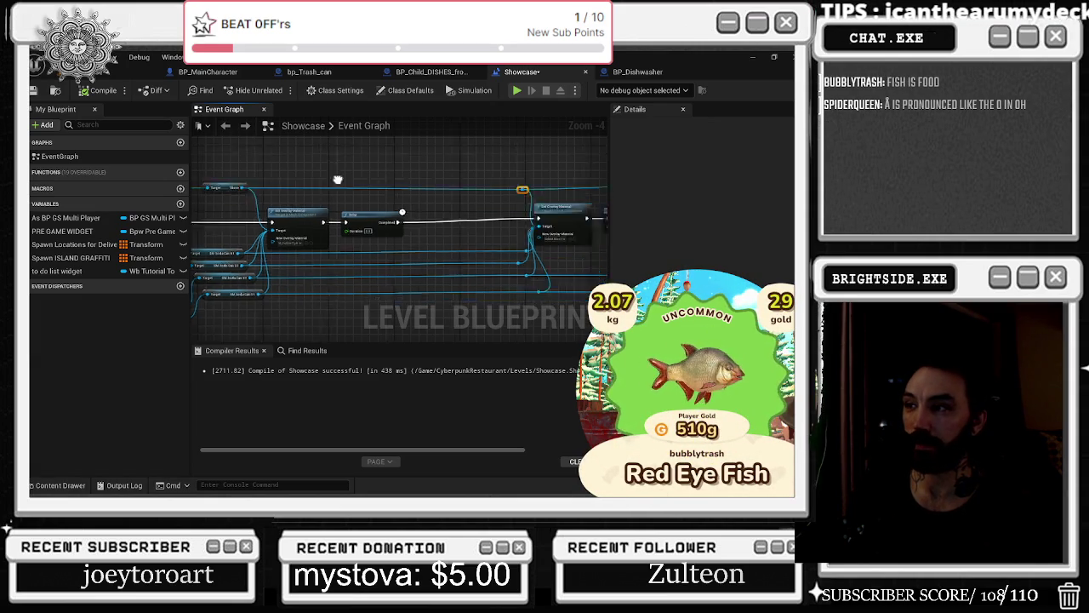
Select the top-wire reroute knot and straighten the Set Overlay Material chain.
scroll(393, 176, down, 1)
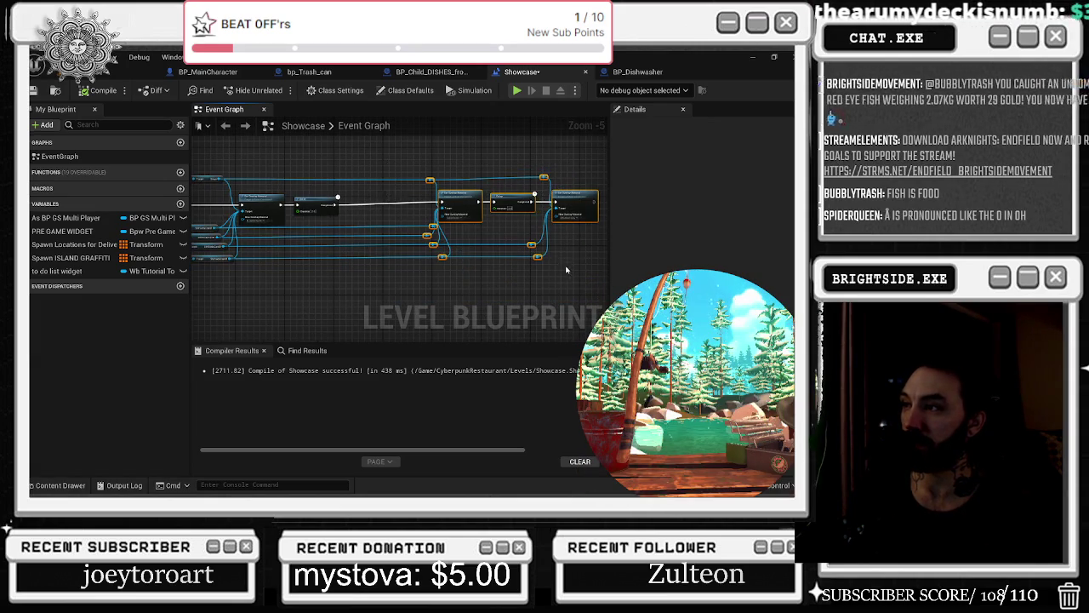
drag(455, 208, 401, 213)
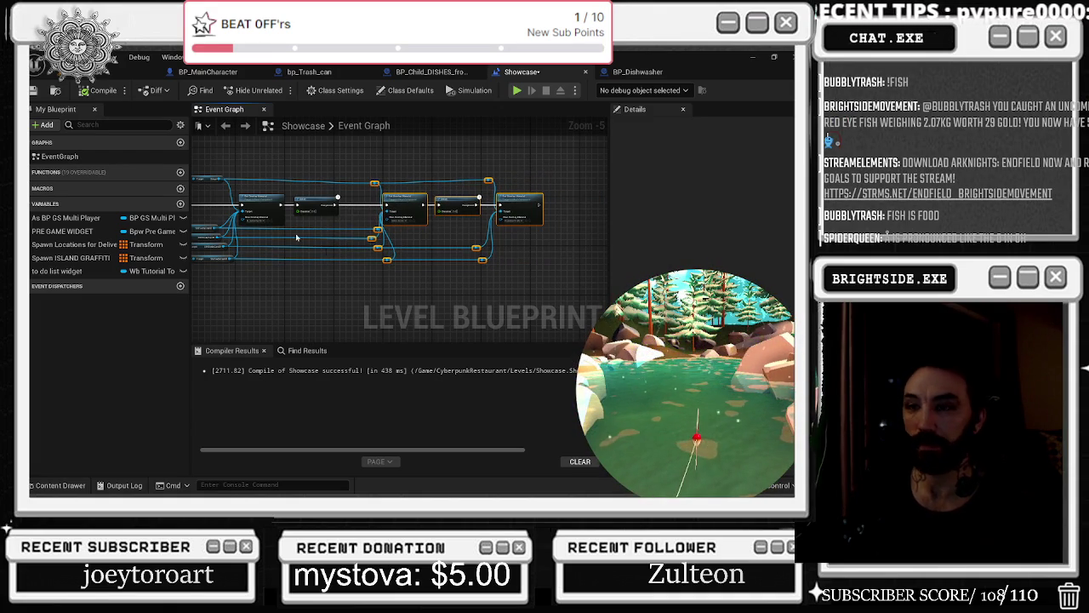
scroll(434, 189, up, 2)
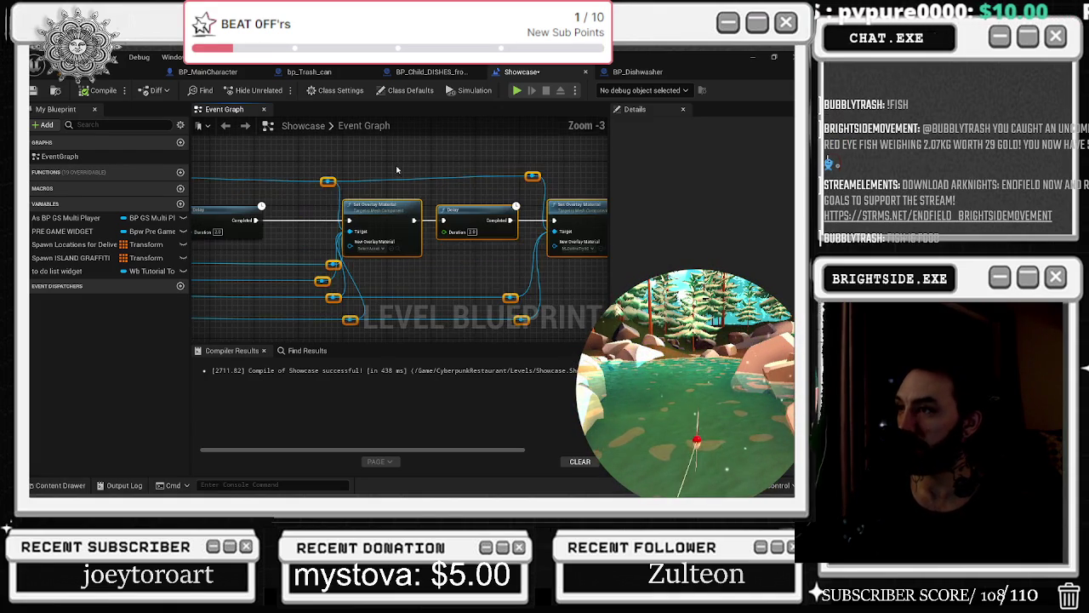
mouse_move(281, 228)
mouse_down()
mouse_move(350, 239)
mouse_move(405, 265)
mouse_up()
click(469, 190)
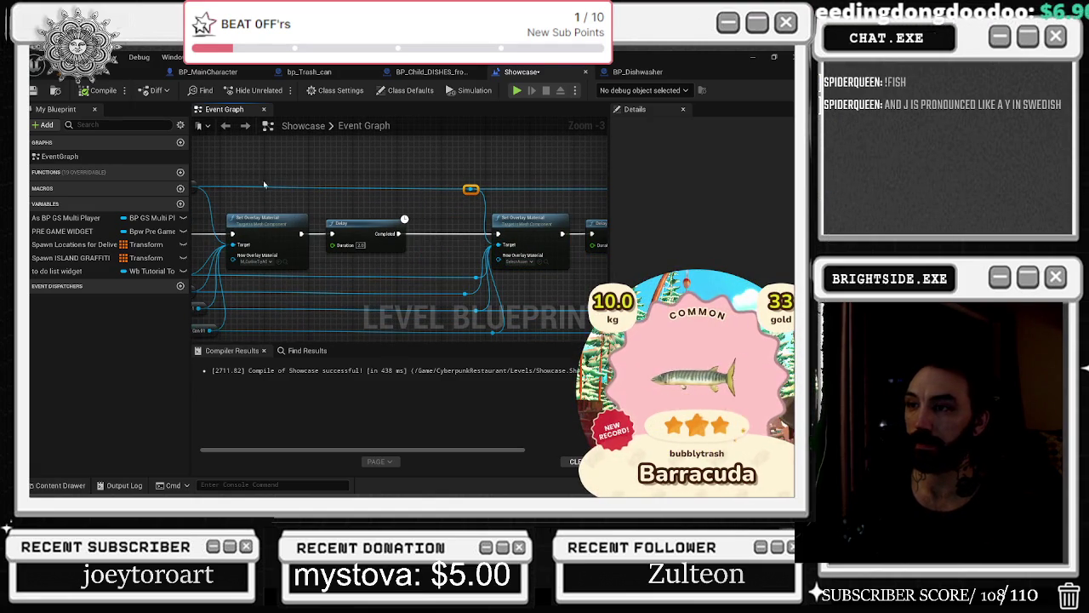
scroll(321, 196, down, 2)
mouse_move(321, 197)
mouse_down()
mouse_move(474, 182)
mouse_move(539, 195)
mouse_up()
key(f)
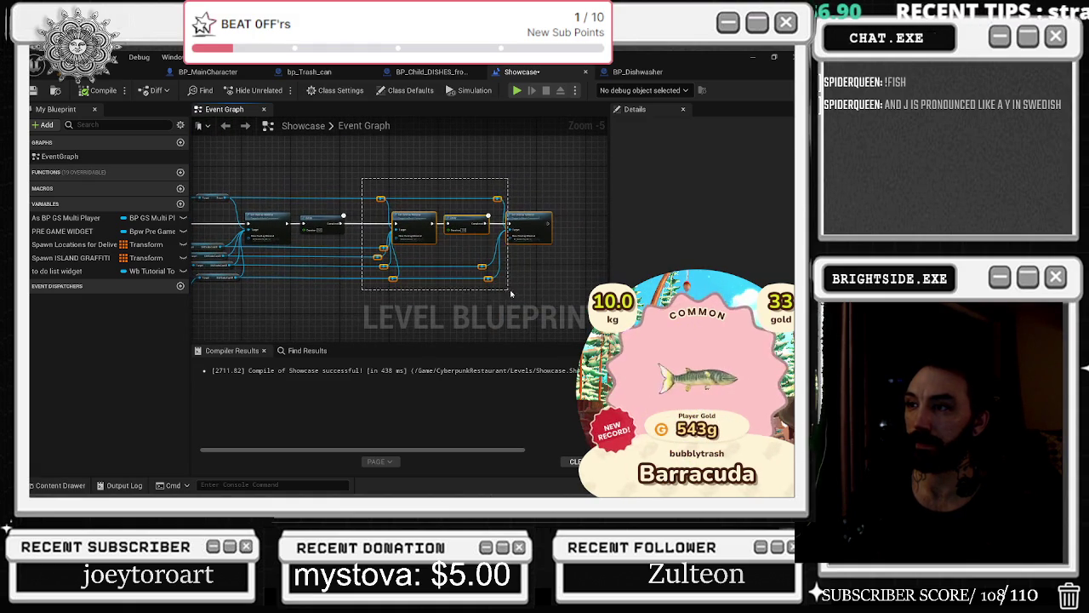
Select the overlay and Delay group and review the layout from Set Text to Set Visibility.
mouse_move(444, 238)
mouse_down()
mouse_move(463, 230)
mouse_move(607, 242)
mouse_up()
scroll(387, 241, up, 2)
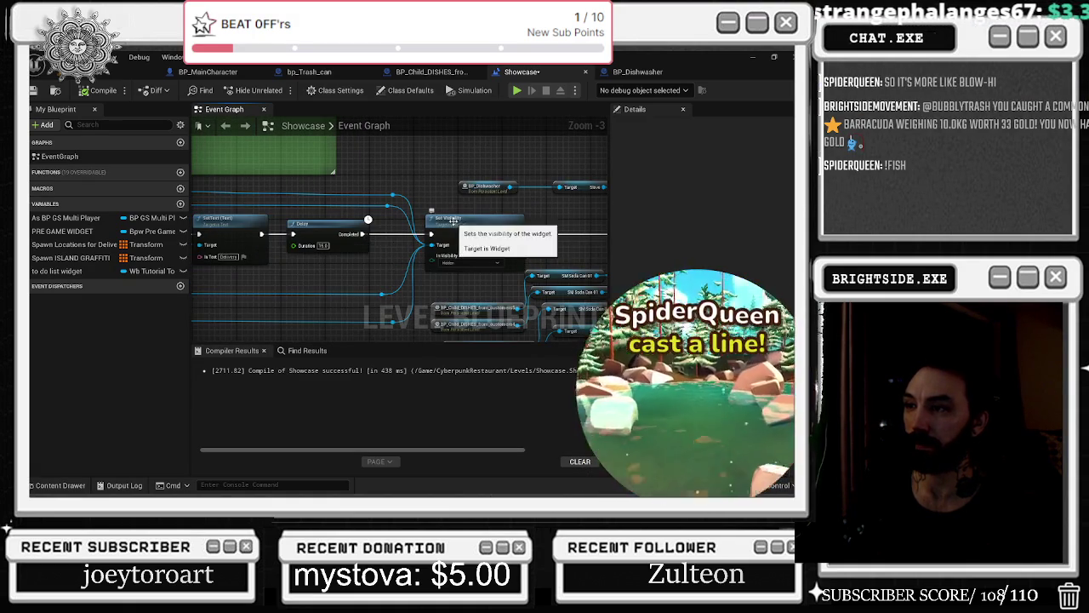
drag(378, 284, 285, 218)
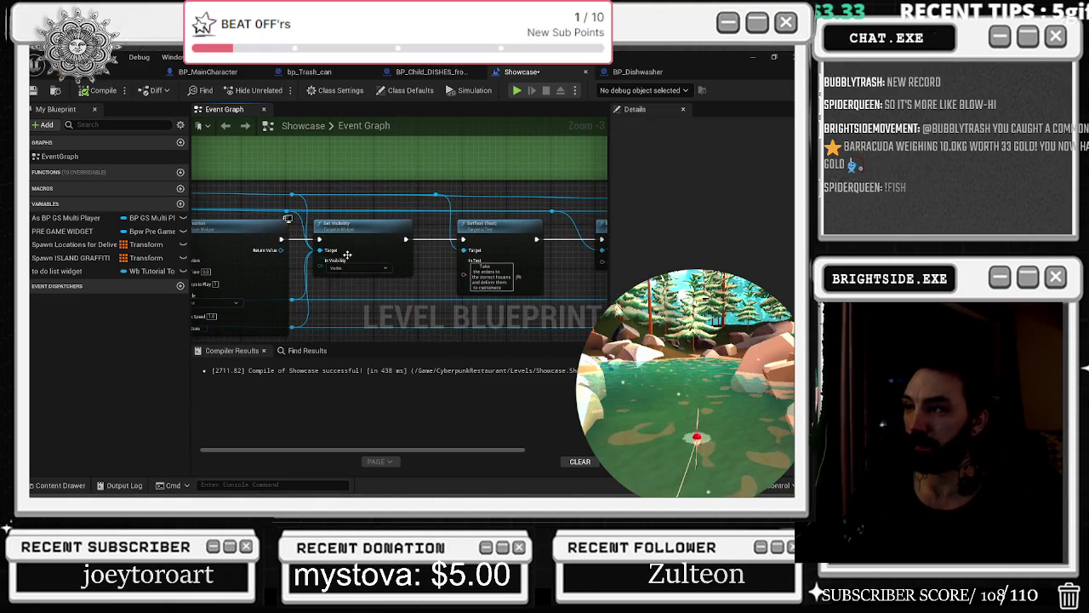
scroll(476, 246, down, 1)
drag(357, 230, 413, 223)
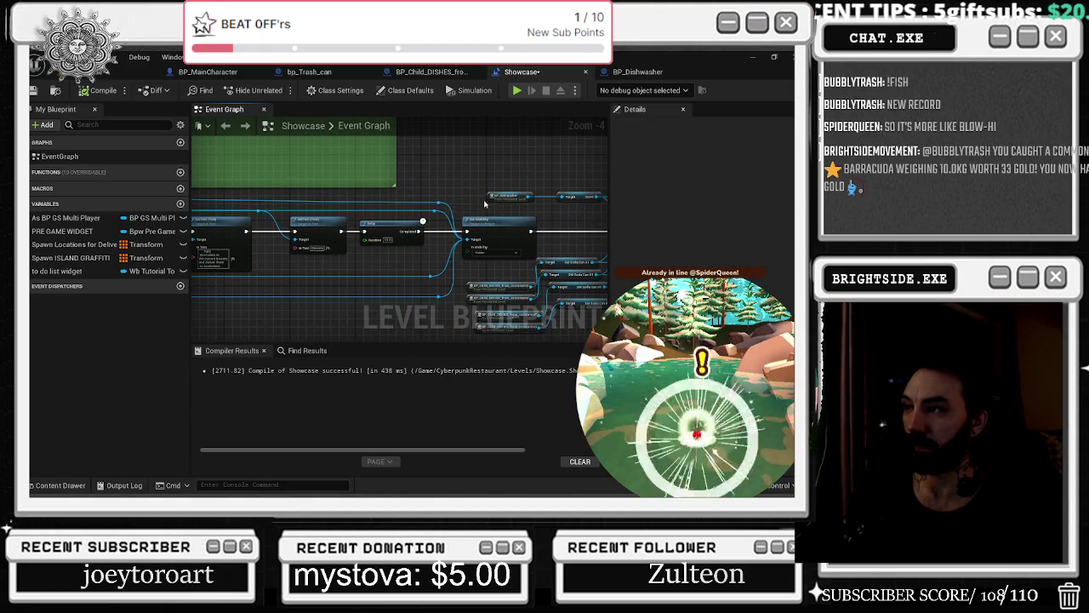
click(504, 232)
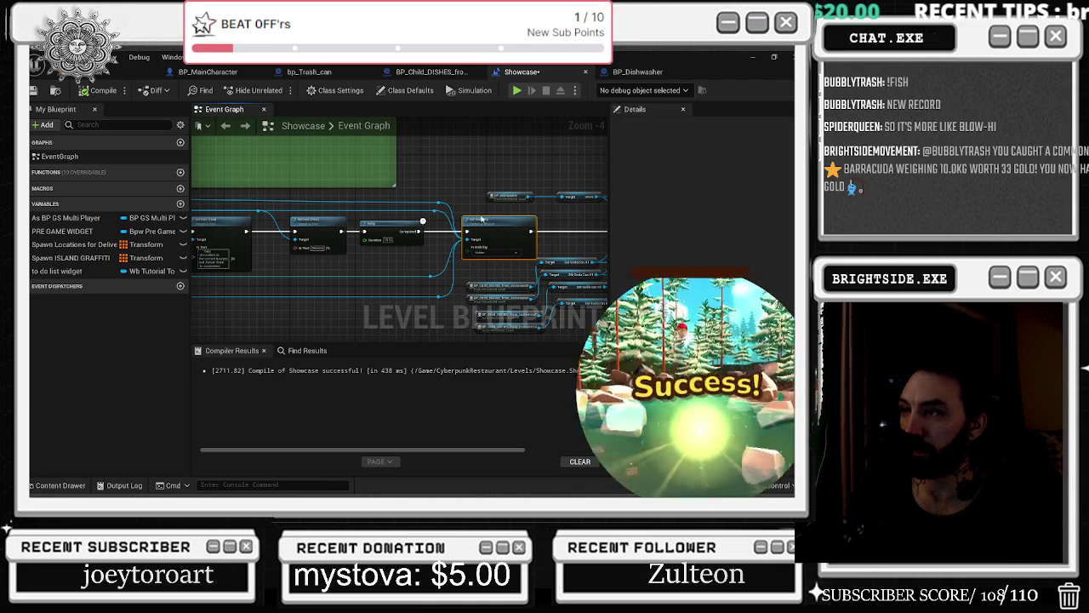
scroll(459, 223, down, 1)
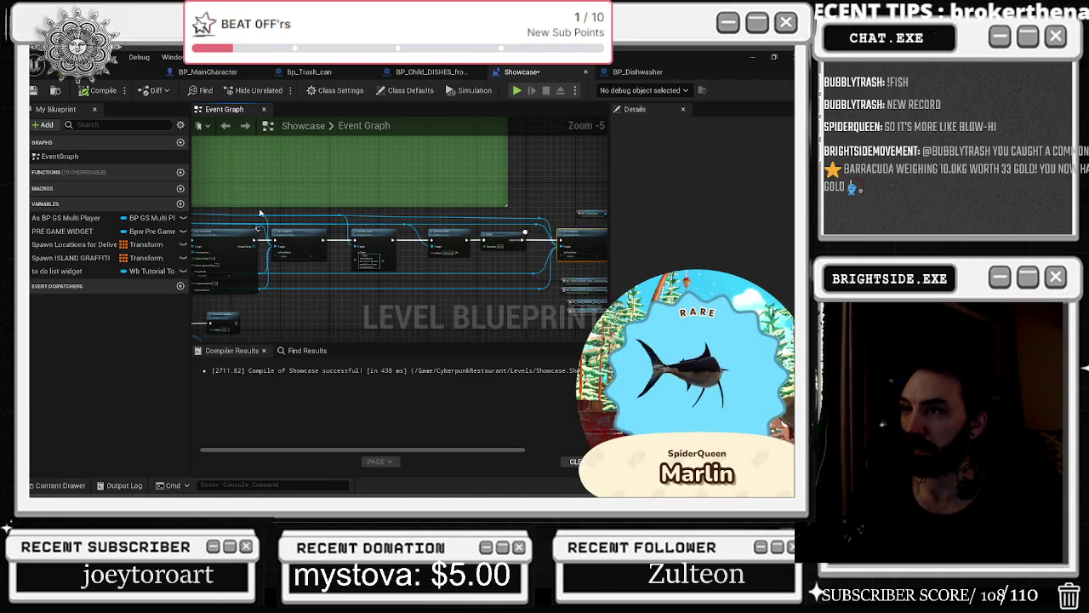
Collapse the selected tutorial nodes into a graph named 'the Tutorial'.
mouse_move(261, 211)
mouse_down()
mouse_move(304, 281)
mouse_move(559, 297)
mouse_up()
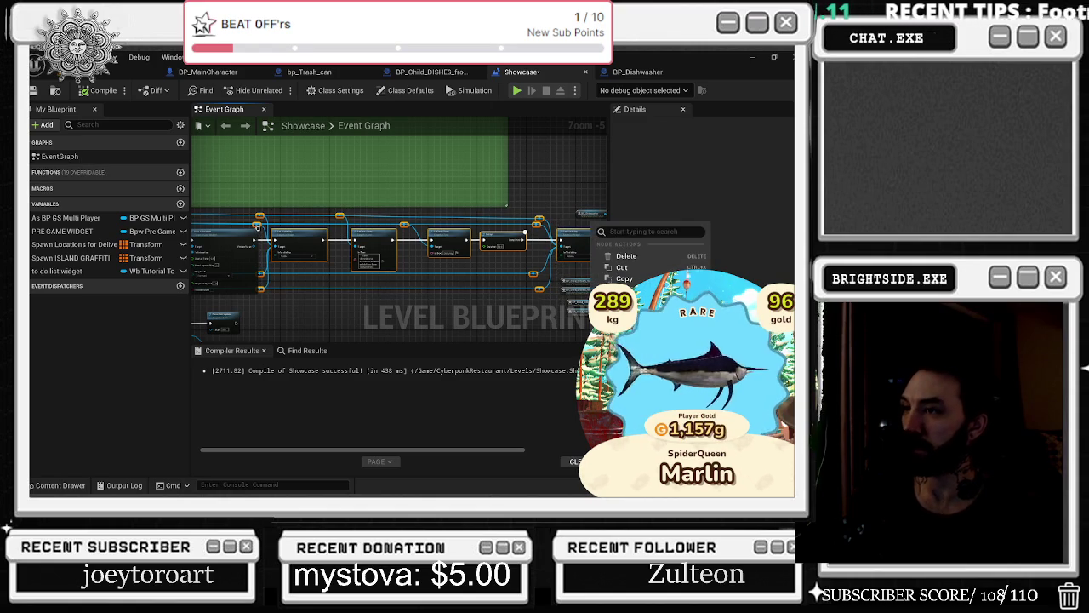
key(ctrl+g)
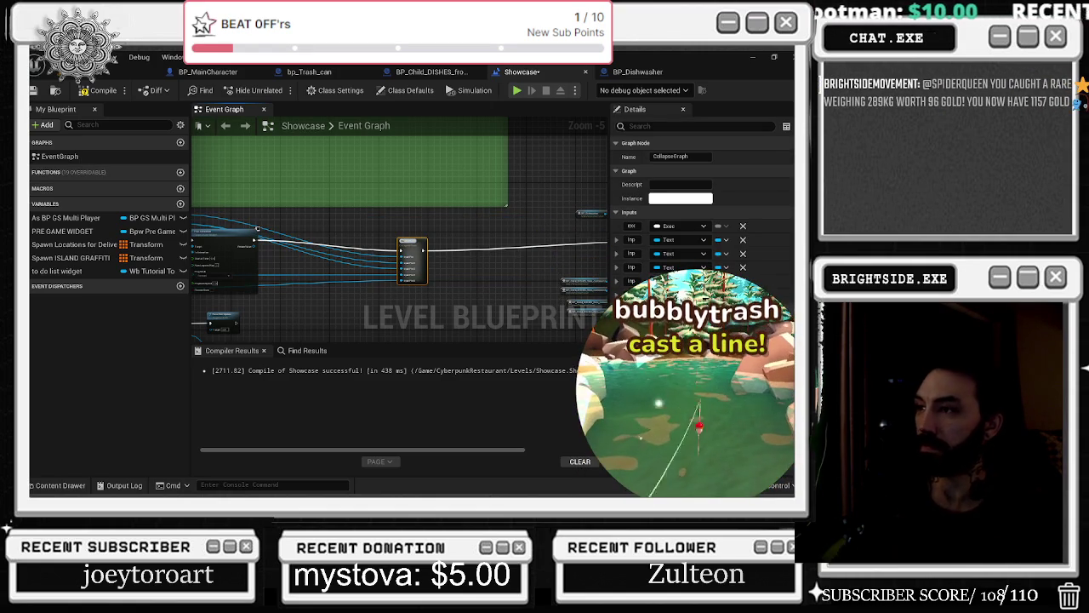
key(Home)
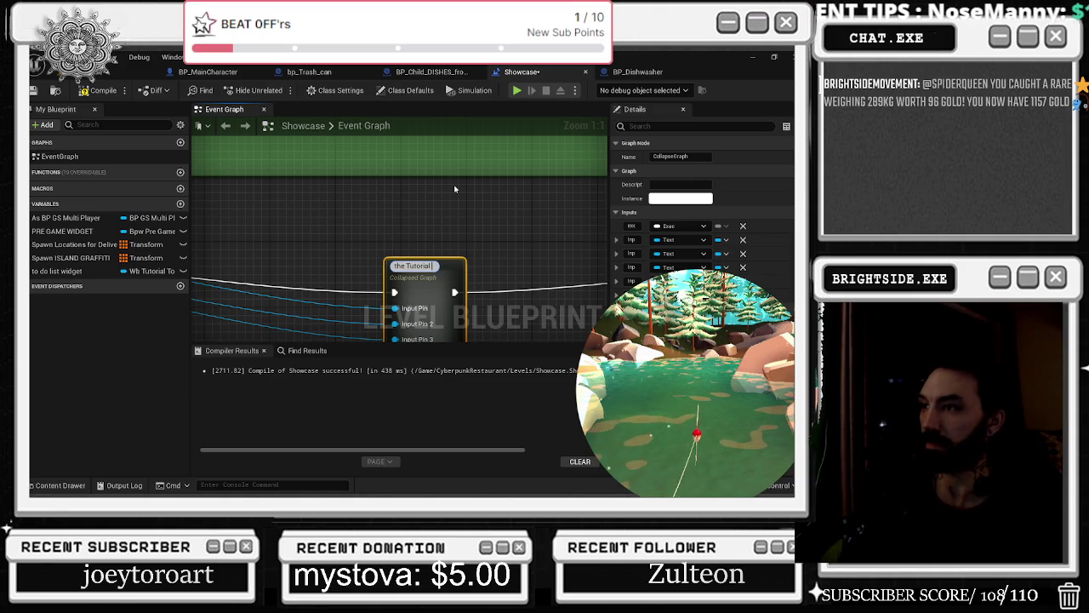
key(Return)
Reroute the Text Object Reference wire and shift the remaining tutorial widget nodes left.
scroll(380, 221, down, 2)
scroll(379, 221, down, 1)
mouse_move(379, 221)
mouse_down()
mouse_move(526, 213)
mouse_move(506, 237)
mouse_move(445, 233)
mouse_move(457, 232)
mouse_up()
scroll(522, 234, down, 2)
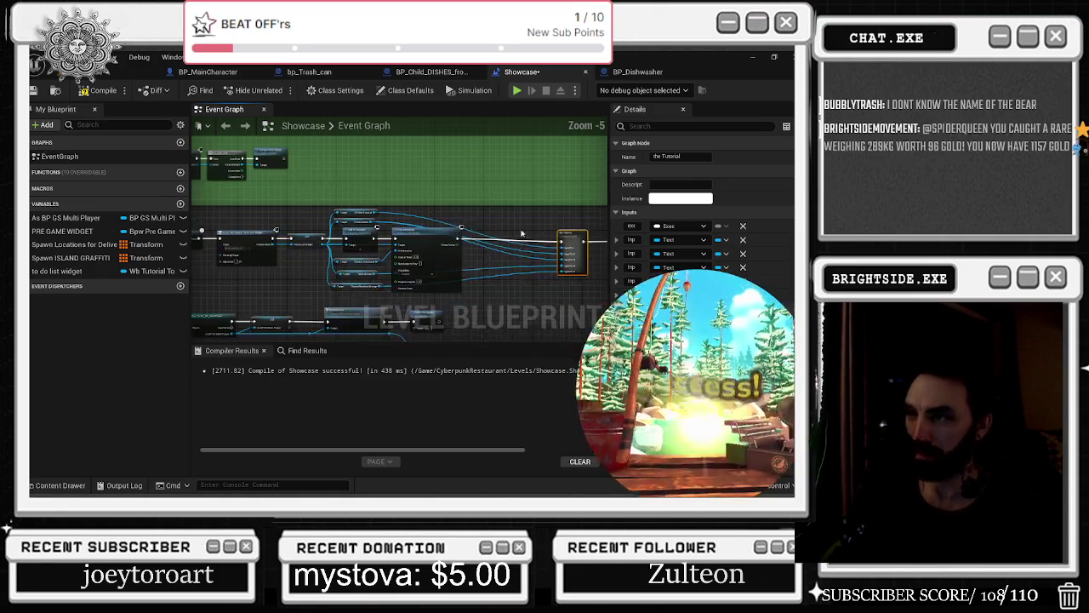
click(423, 220)
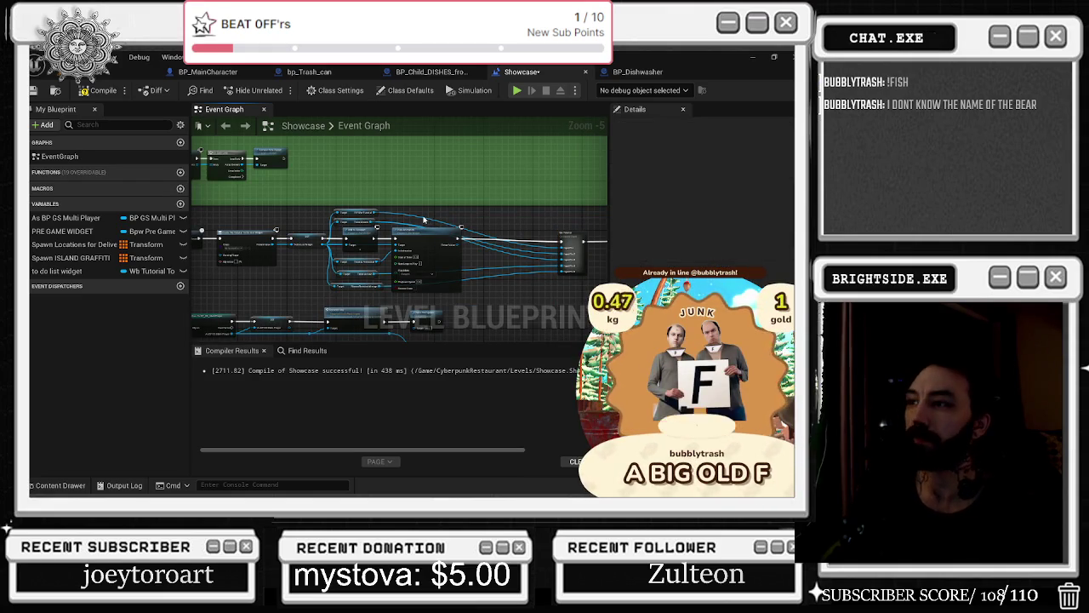
drag(423, 220, 555, 220)
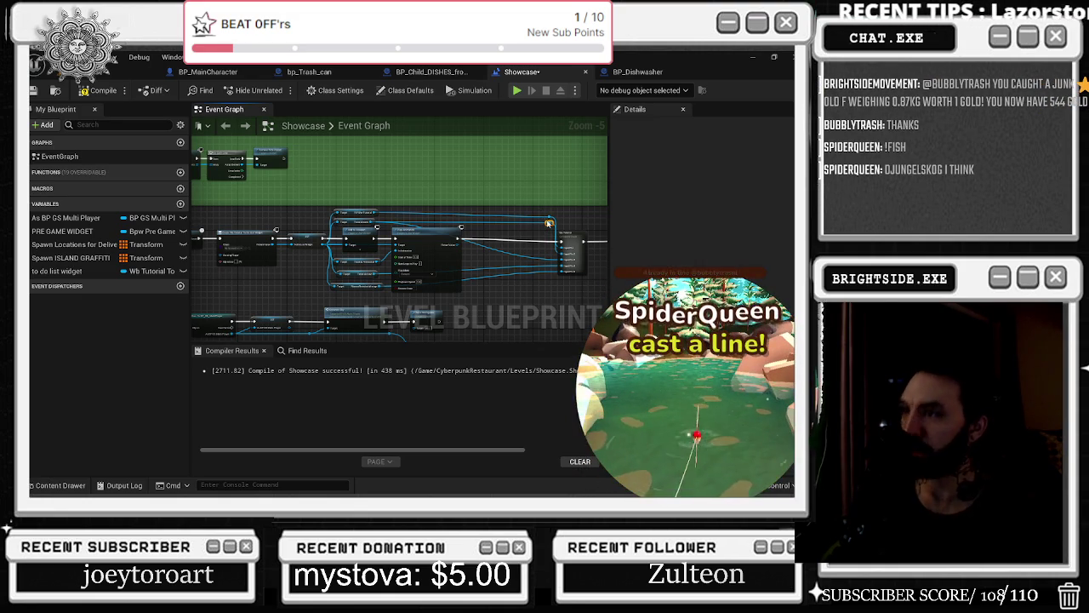
mouse_move(345, 209)
mouse_down()
mouse_move(379, 238)
mouse_move(575, 304)
mouse_up()
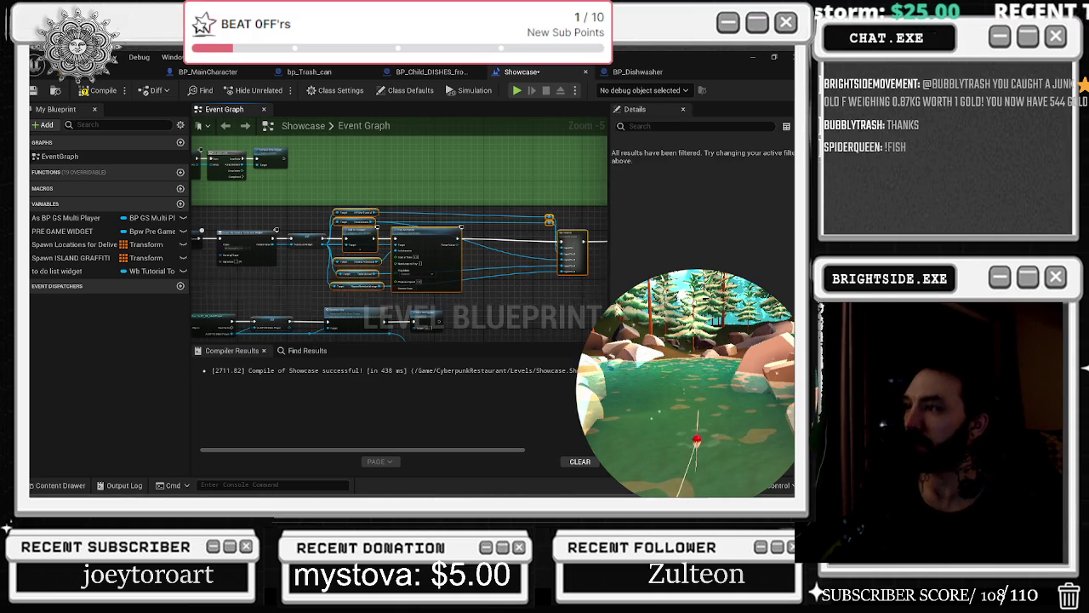
scroll(293, 216, down, 3)
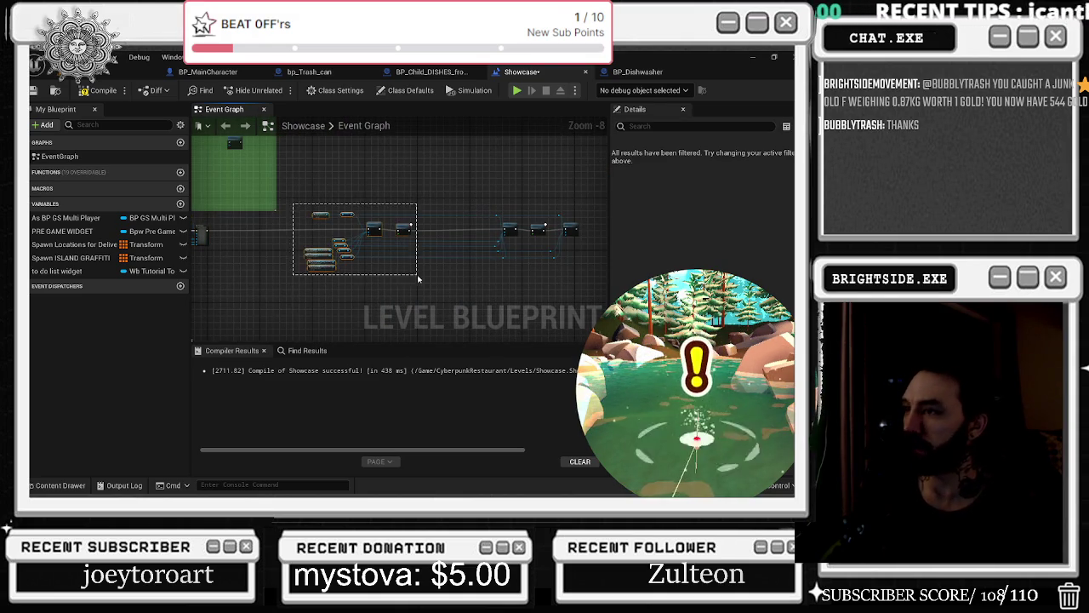
drag(406, 228, 326, 228)
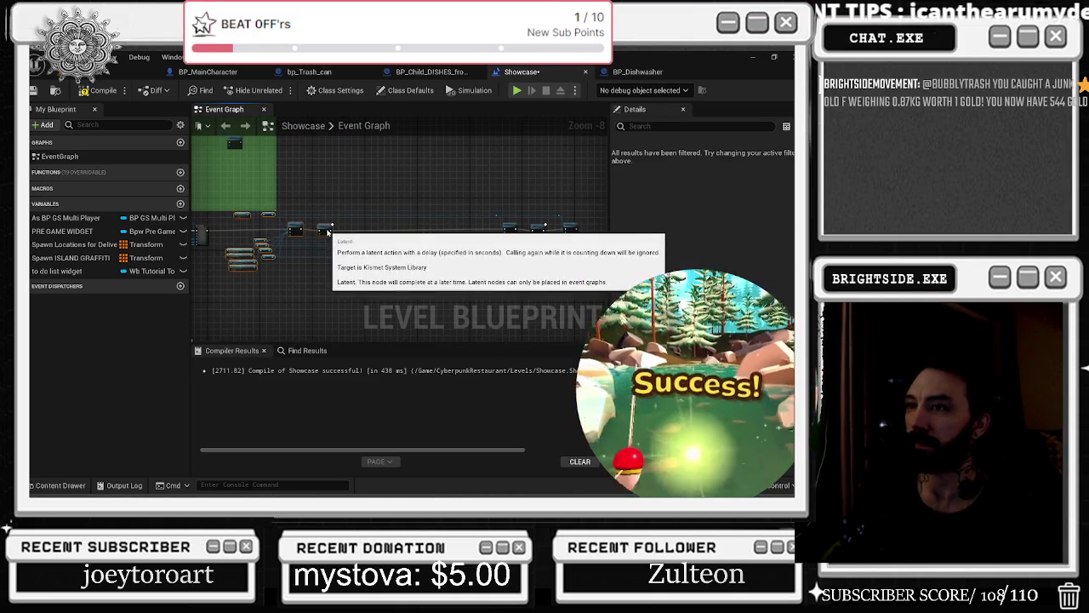
Select the tutorial widget nodes and reposition the group up and left.
scroll(378, 270, up, 2)
drag(405, 279, 484, 219)
scroll(482, 219, up, 1)
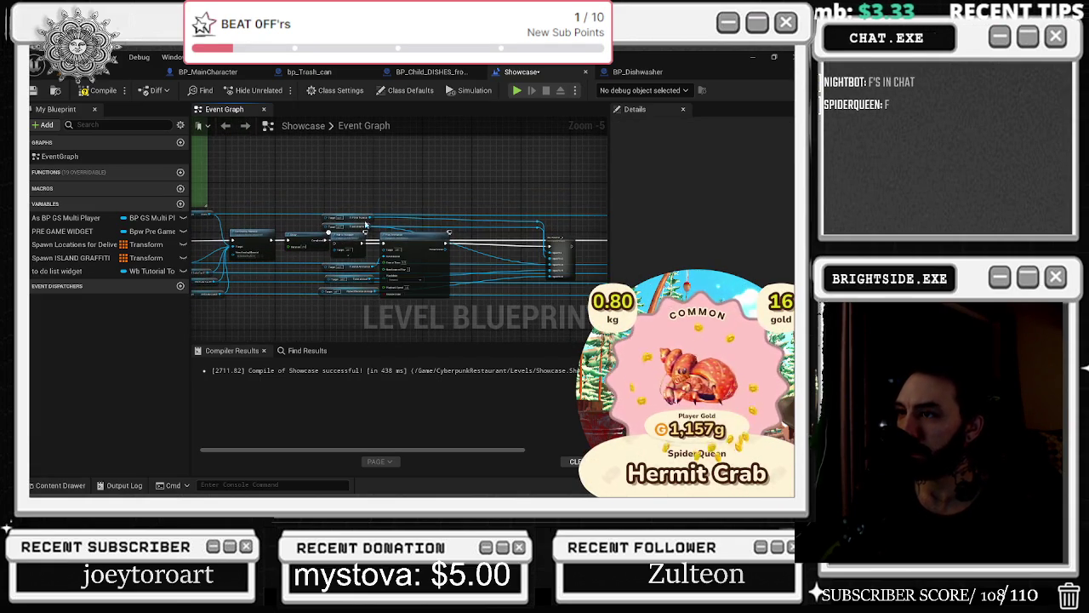
drag(351, 200, 579, 298)
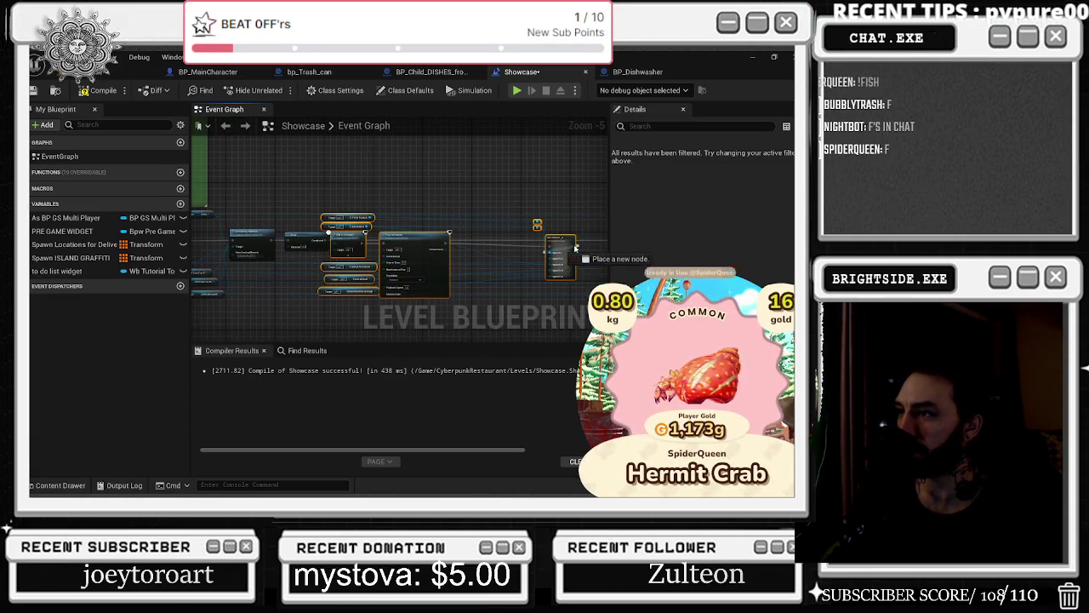
drag(449, 232, 572, 255)
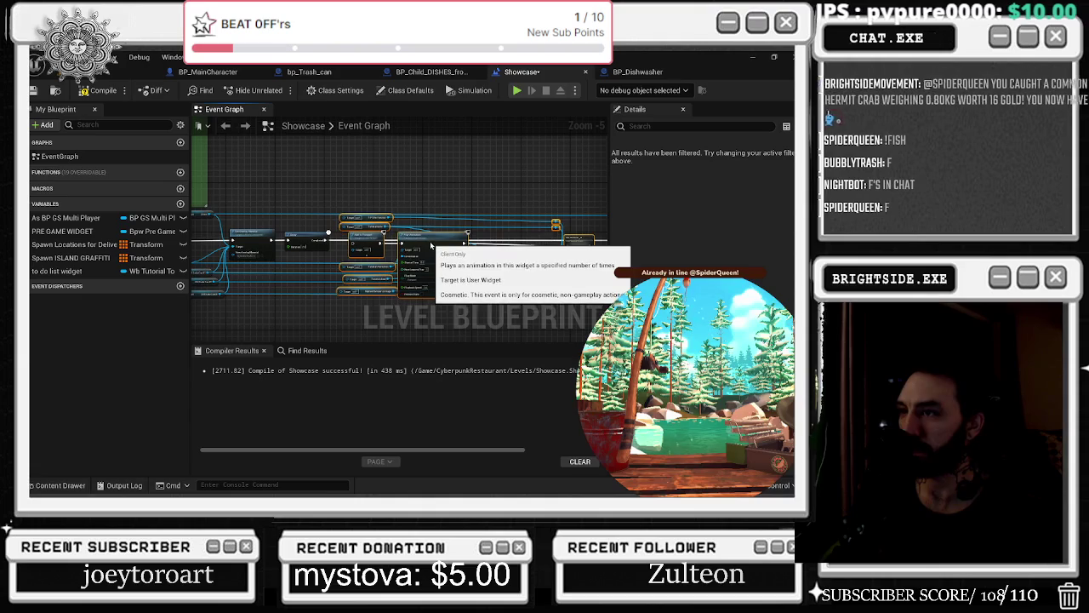
key(Escape)
drag(411, 243, 386, 207)
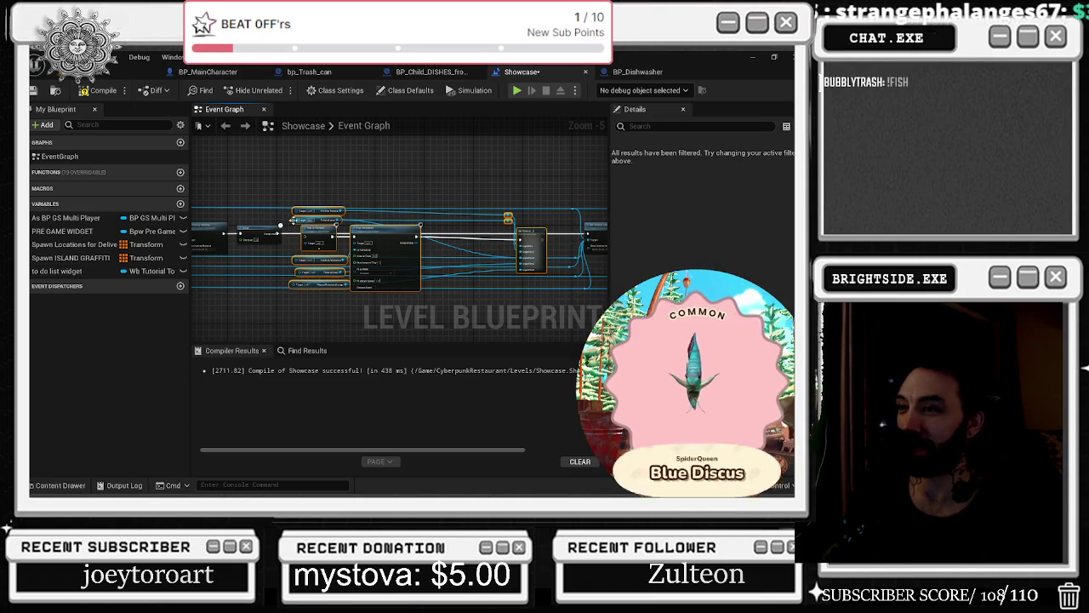
Wire Delay's Completed to Add to Viewport and the Tutorial node's exec to Set Overlay Material.
scroll(281, 227, up, 2)
drag(275, 236, 328, 248)
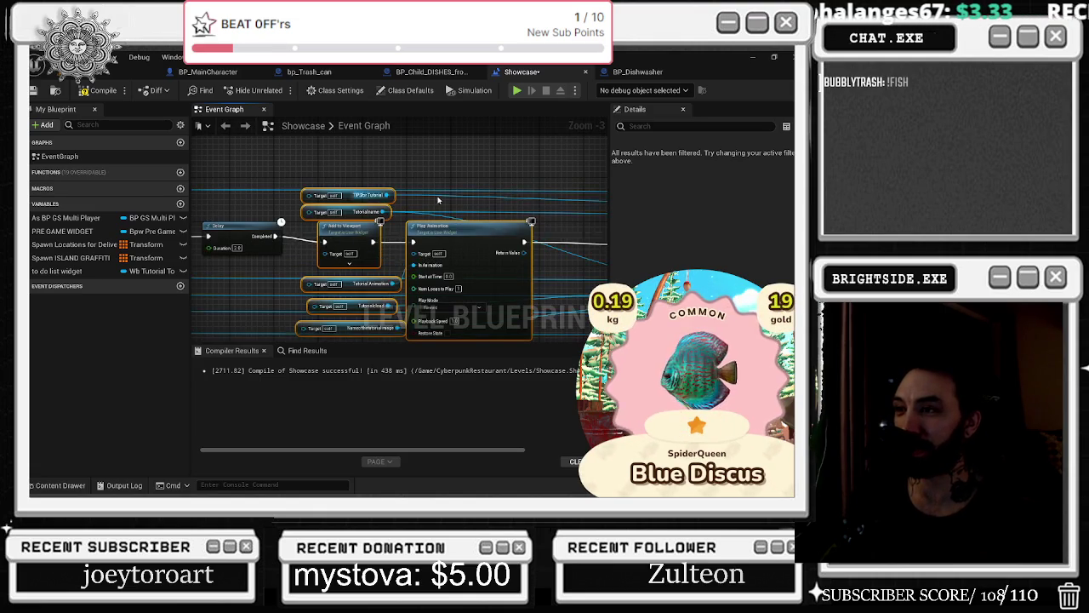
drag(495, 258, 586, 249)
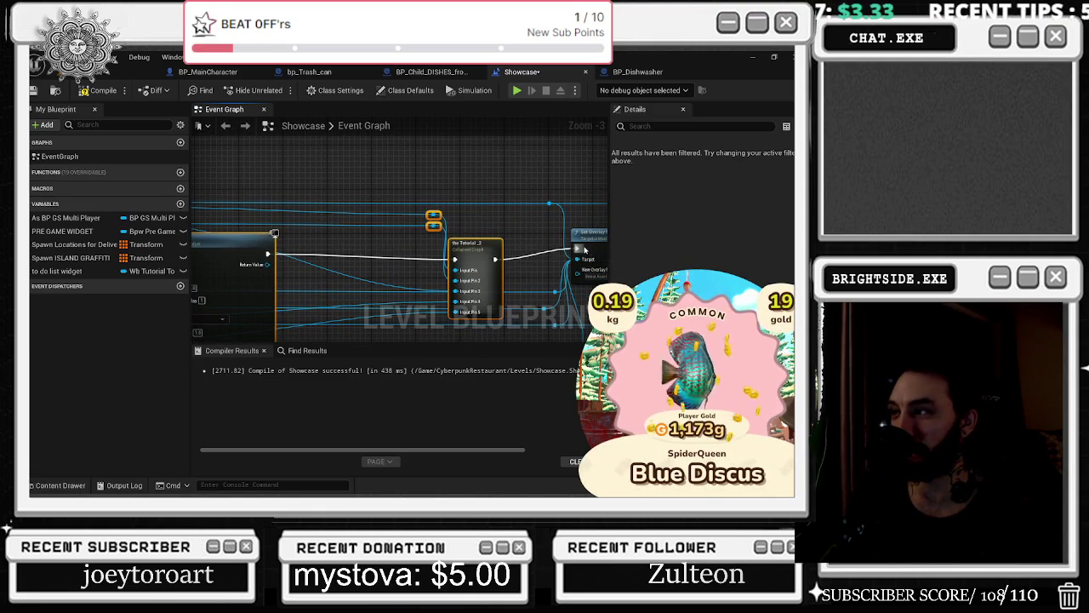
mouse_move(484, 212)
mouse_down()
mouse_move(476, 172)
mouse_move(374, 218)
mouse_up()
scroll(476, 173, down, 1)
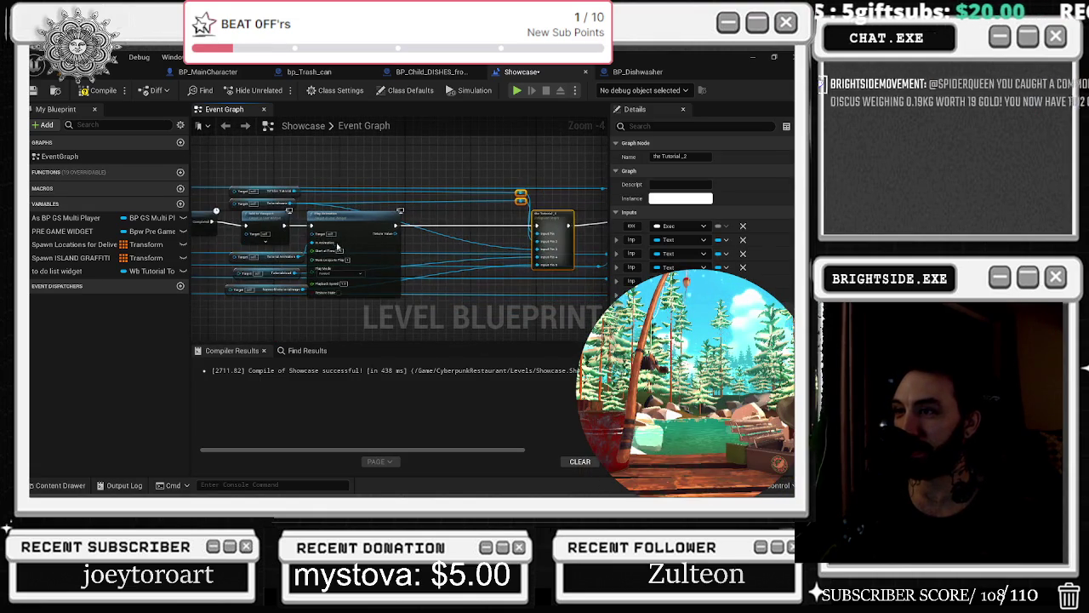
click(374, 218)
mouse_move(253, 261)
mouse_down()
mouse_move(275, 270)
mouse_move(383, 252)
mouse_move(502, 250)
mouse_up()
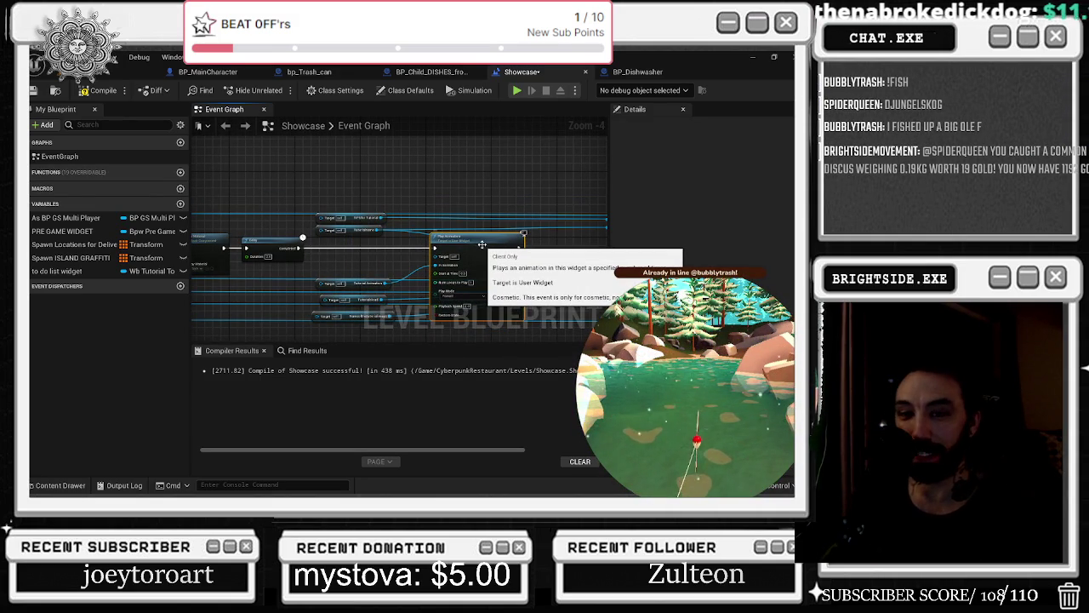
Add the to do list widget getter and wire it into the Tutorialname and another Target pin.
scroll(380, 225, up, 1)
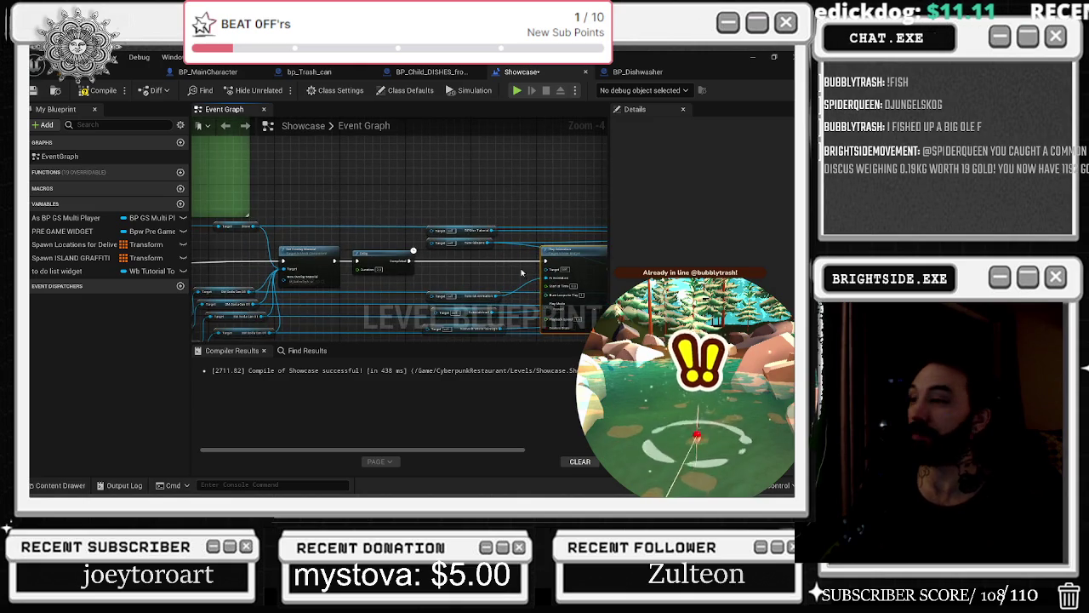
scroll(381, 225, up, 1)
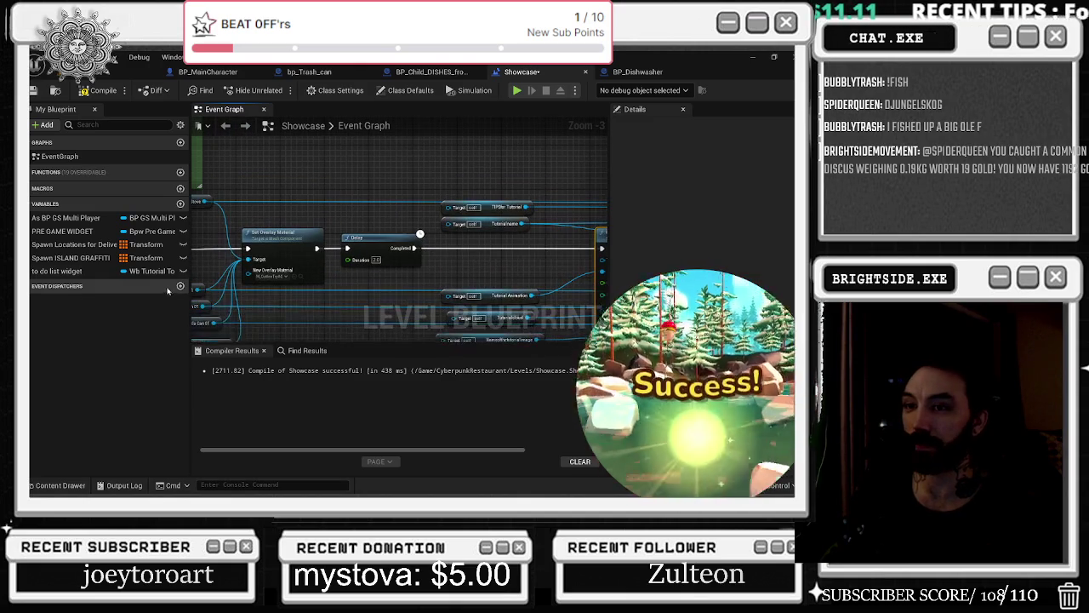
mouse_move(72, 271)
mouse_down()
mouse_move(362, 180)
mouse_move(448, 207)
mouse_up()
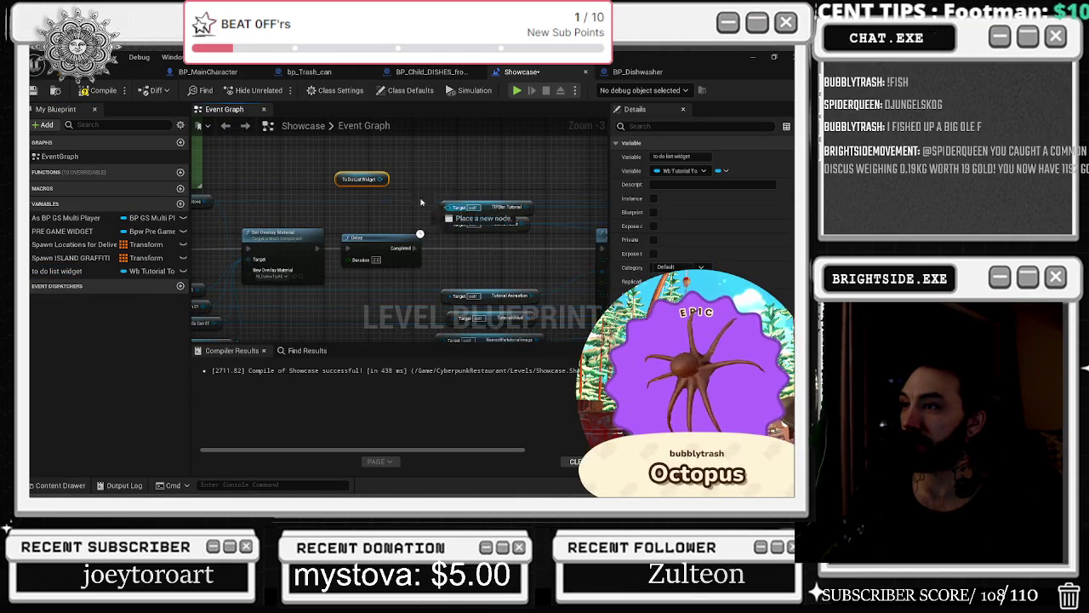
drag(380, 179, 448, 222)
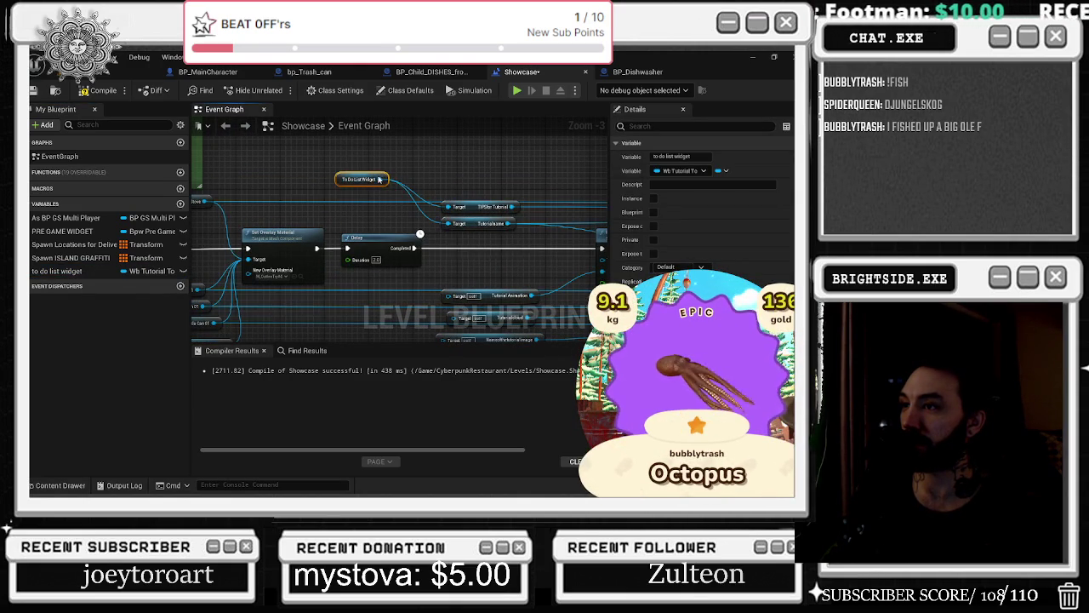
drag(449, 317, 380, 178)
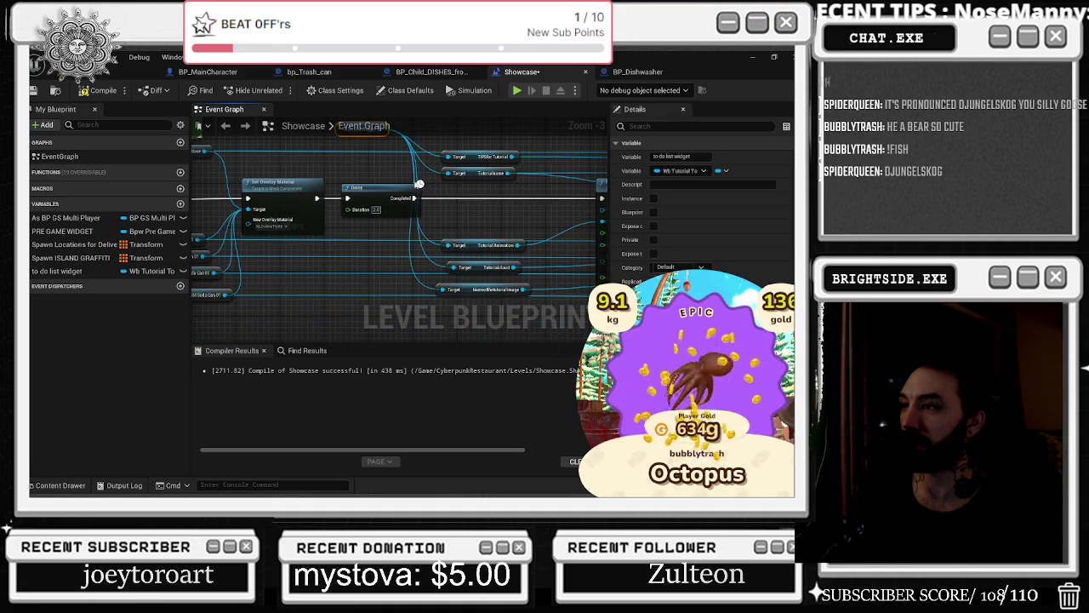
mouse_move(394, 183)
mouse_down()
mouse_move(415, 279)
mouse_move(428, 286)
mouse_up()
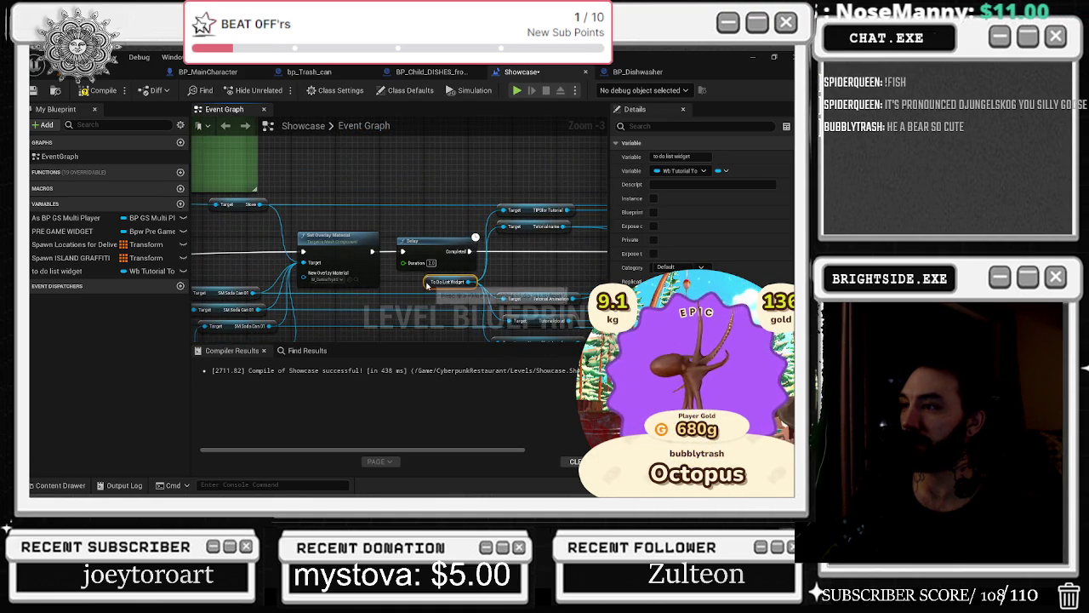
Add reroute points on the wires beside the Tutorial_2 collapsed node to straighten them.
scroll(428, 286, down, 2)
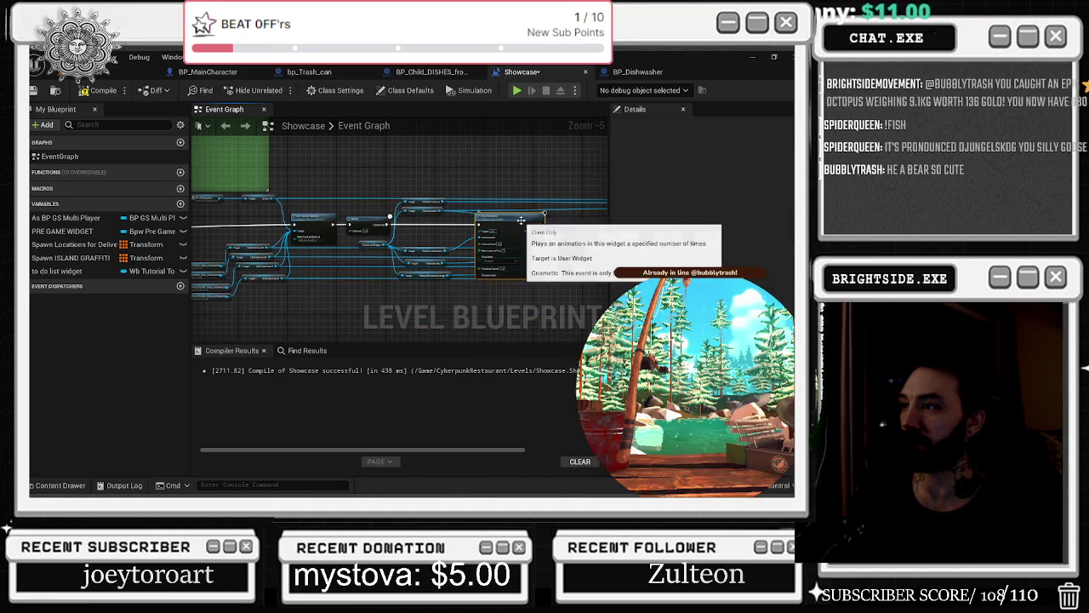
drag(521, 220, 388, 231)
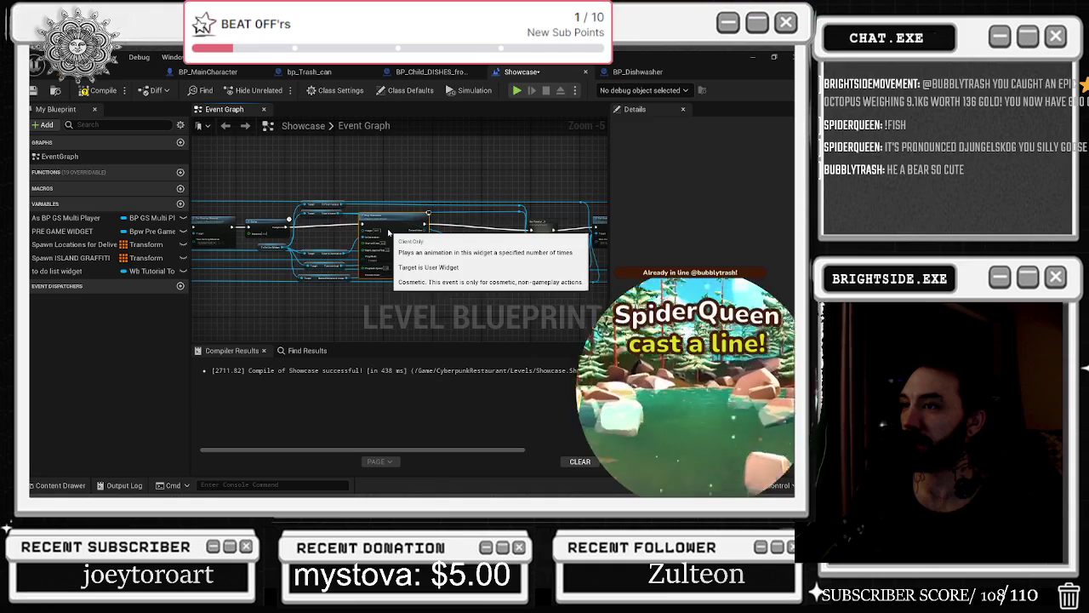
click(543, 228)
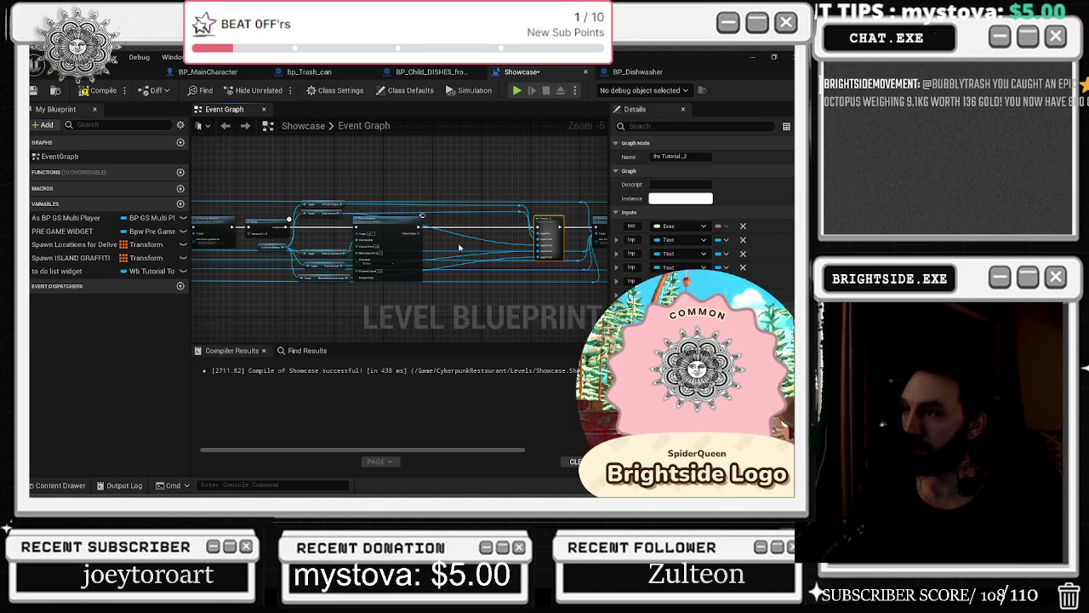
scroll(494, 243, up, 1)
mouse_move(550, 243)
mouse_down()
mouse_move(487, 223)
mouse_move(528, 211)
mouse_up()
click(522, 219)
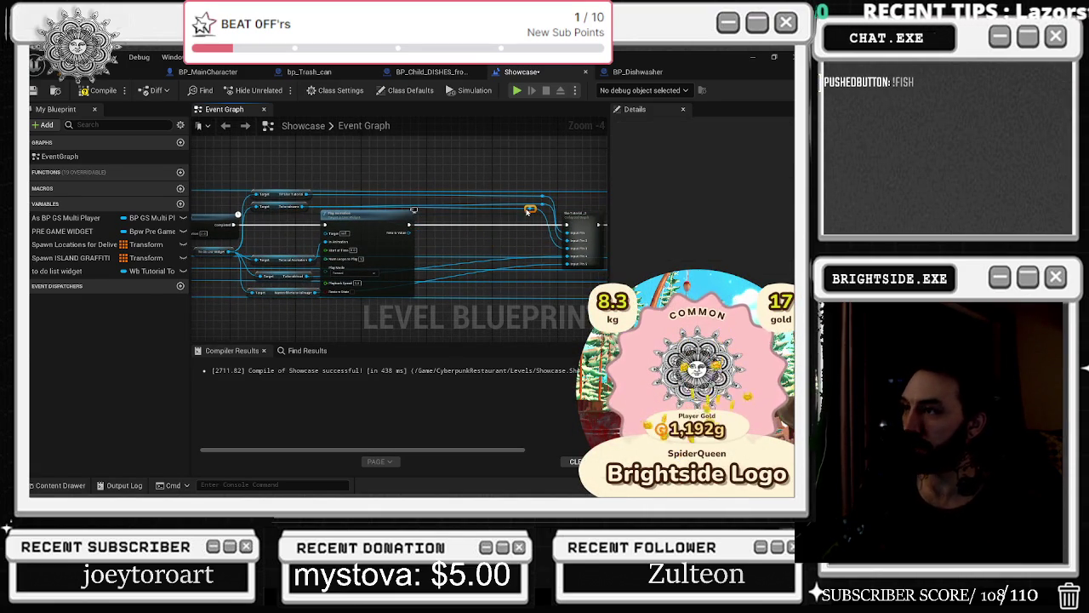
double_click(456, 263)
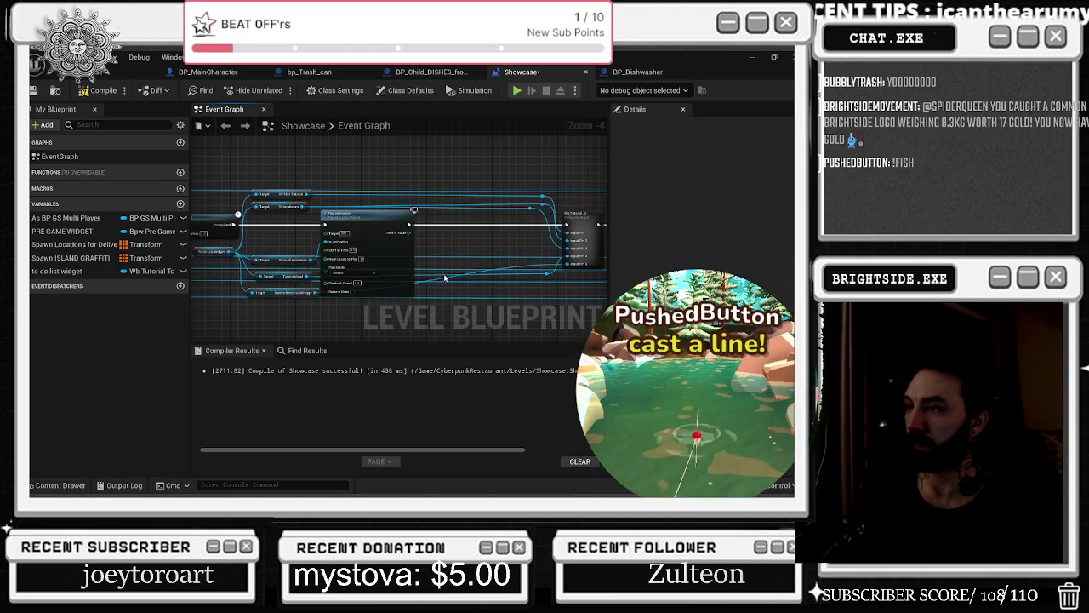
double_click(529, 295)
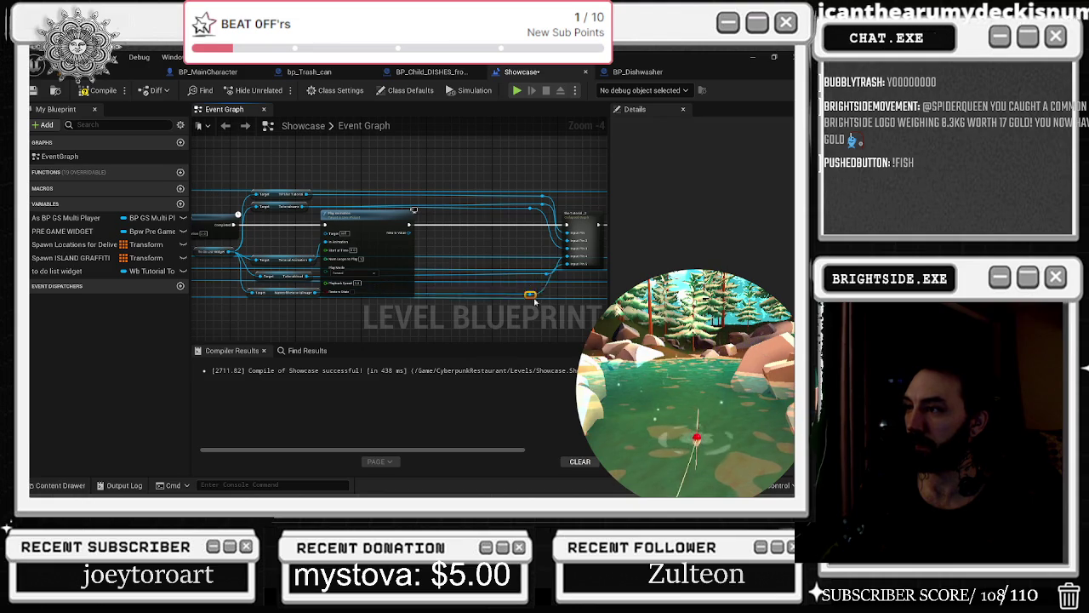
drag(535, 301, 556, 296)
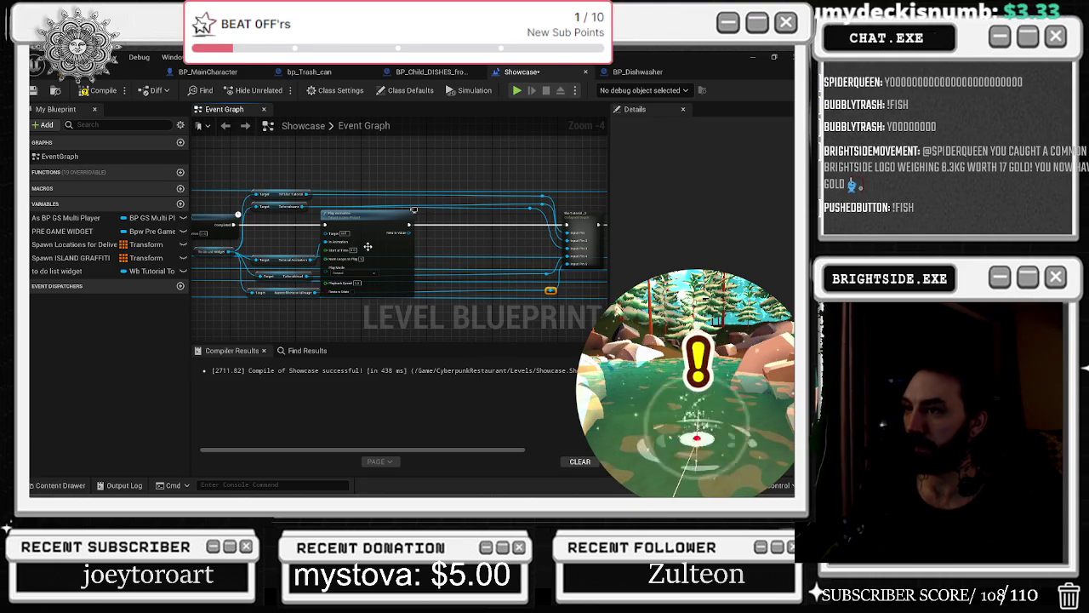
Connect To Do List Widget to Play Animation's Target and add a reroute point on it.
drag(368, 246, 379, 244)
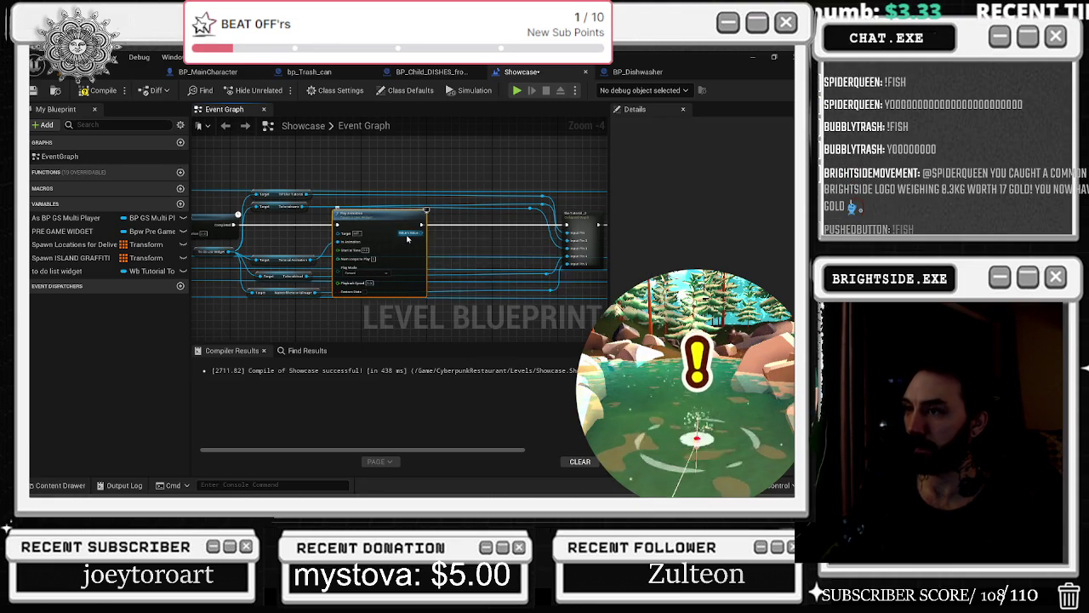
scroll(407, 240, up, 2)
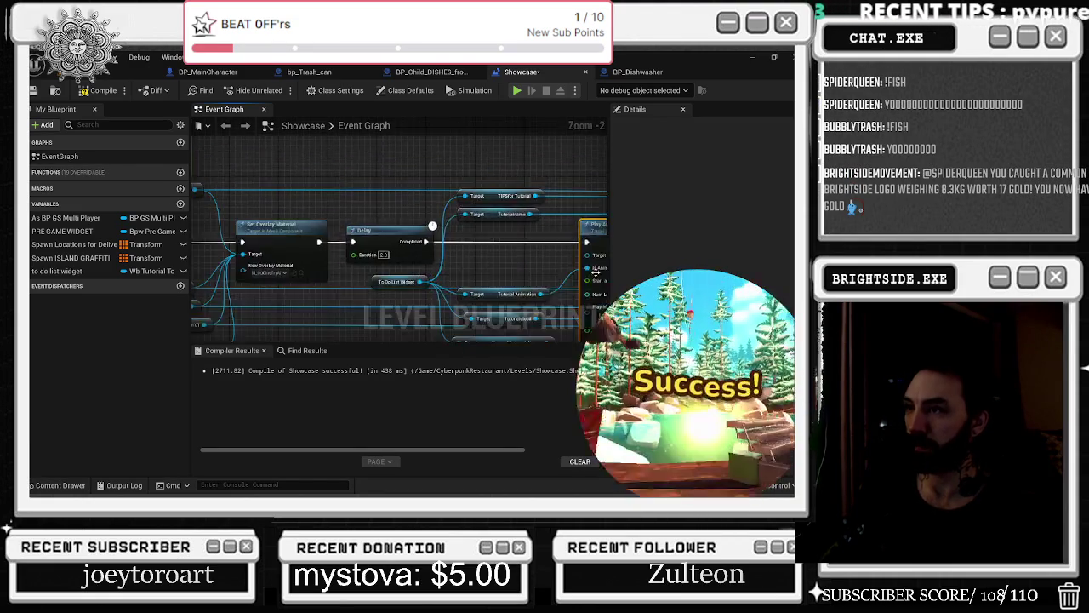
scroll(382, 256, down, 1)
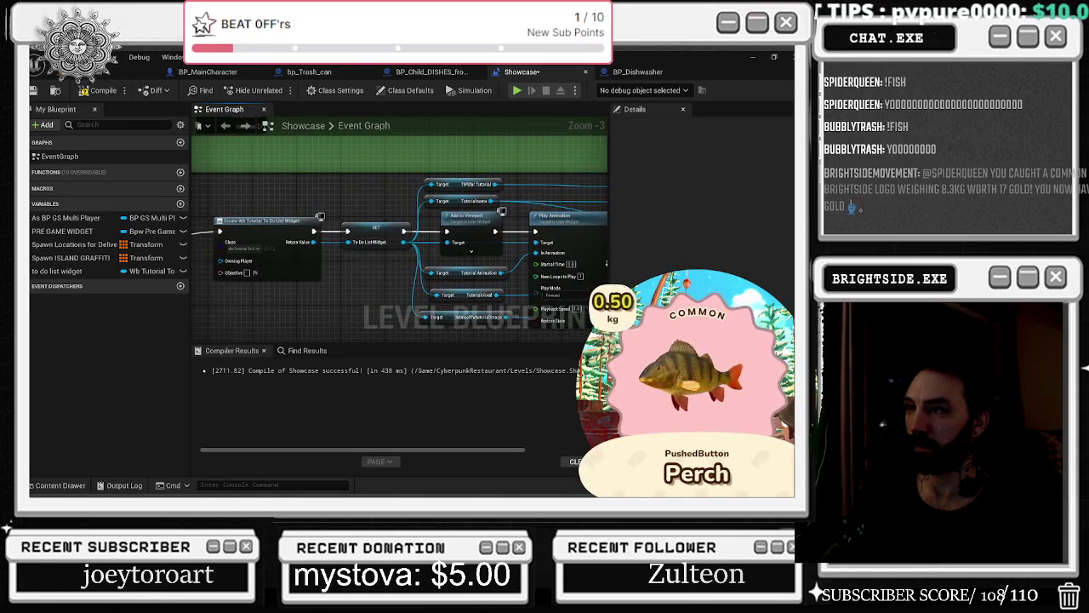
drag(286, 249, 205, 251)
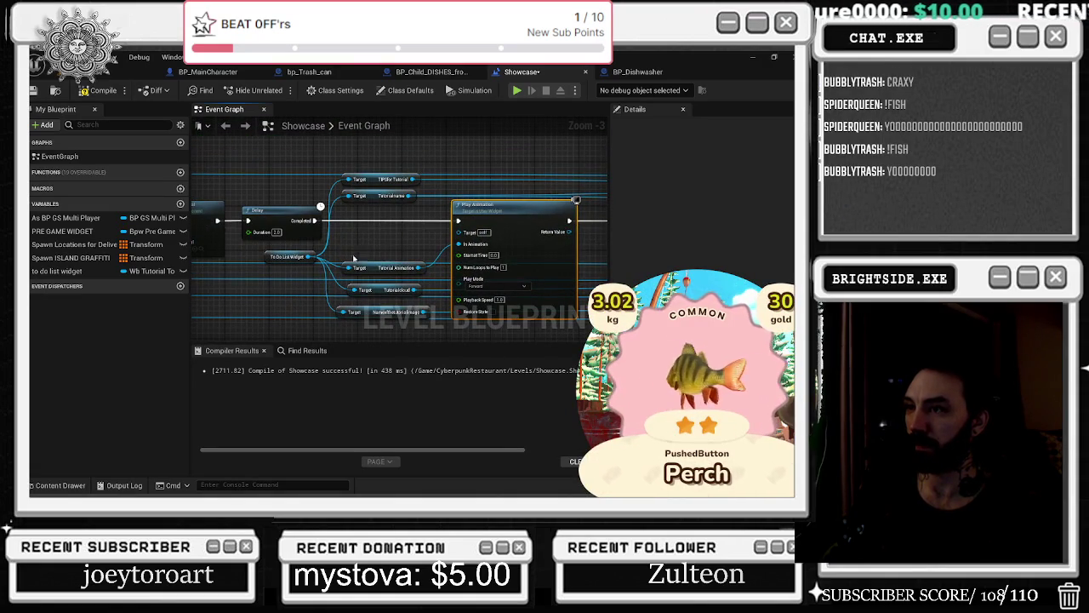
mouse_move(311, 256)
mouse_down()
mouse_move(481, 243)
mouse_move(460, 231)
mouse_move(358, 233)
mouse_up()
double_click(409, 233)
scroll(407, 260, down, 2)
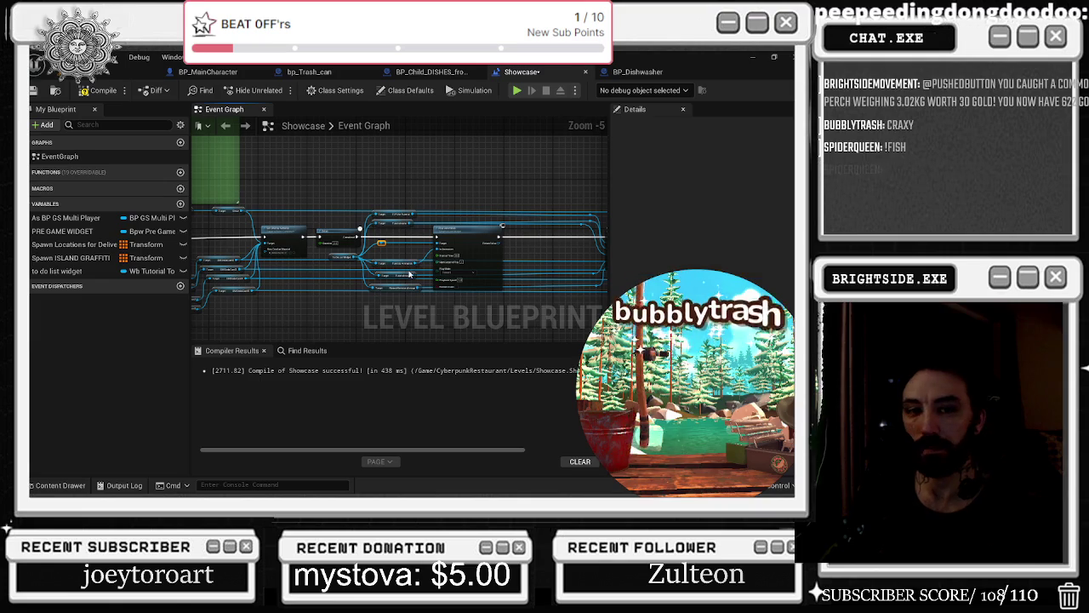
scroll(374, 272, up, 2)
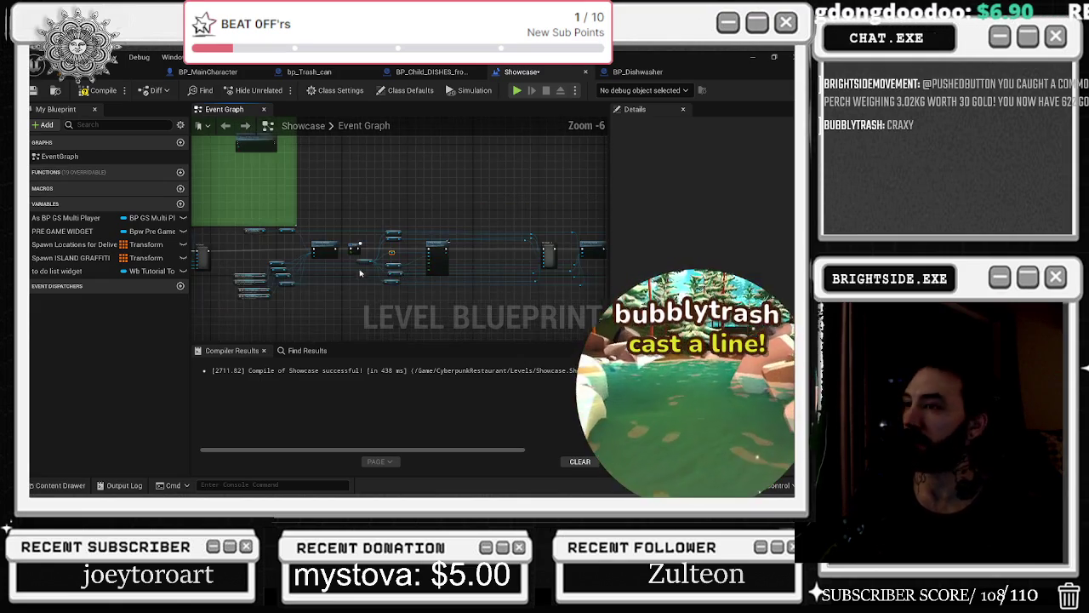
Rename the Tutorial_2 node to 'the Tutorial for plates' in Details and open its contents.
drag(351, 270, 189, 296)
drag(465, 250, 366, 238)
drag(476, 230, 384, 220)
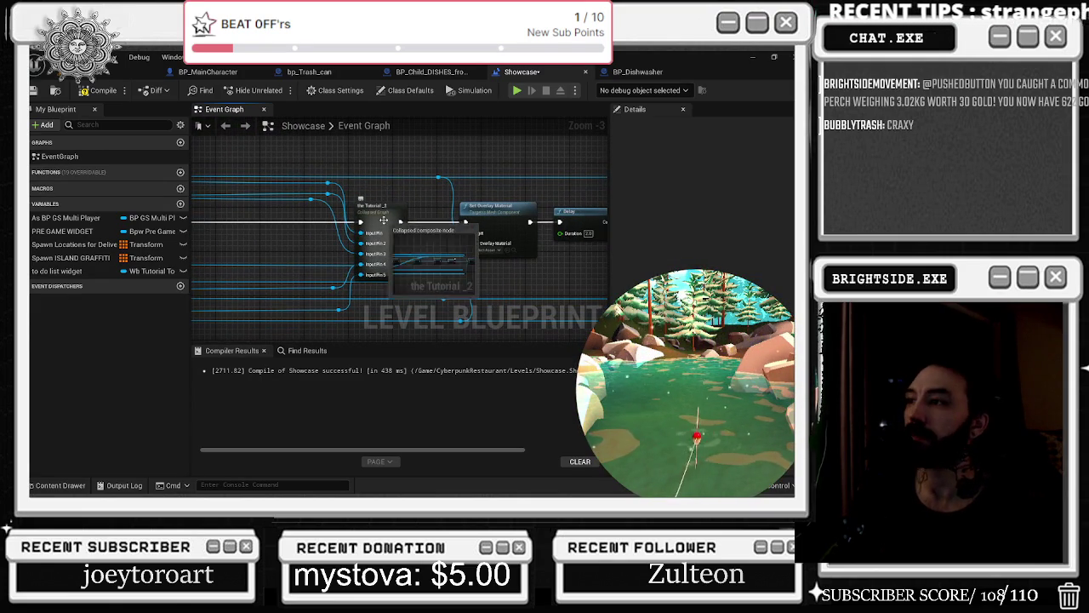
click(384, 220)
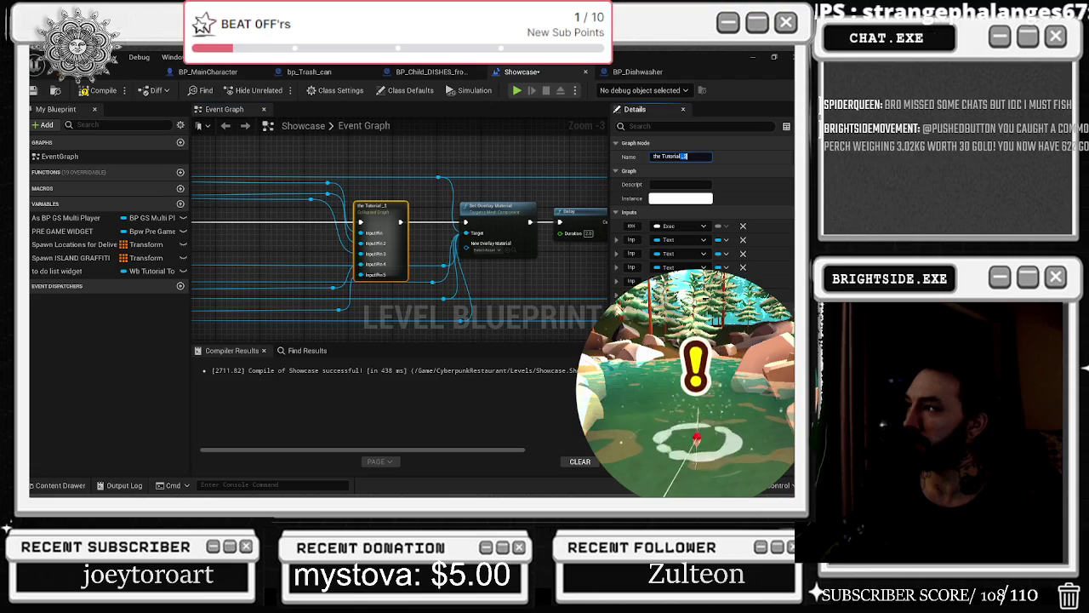
key(BackSpace)
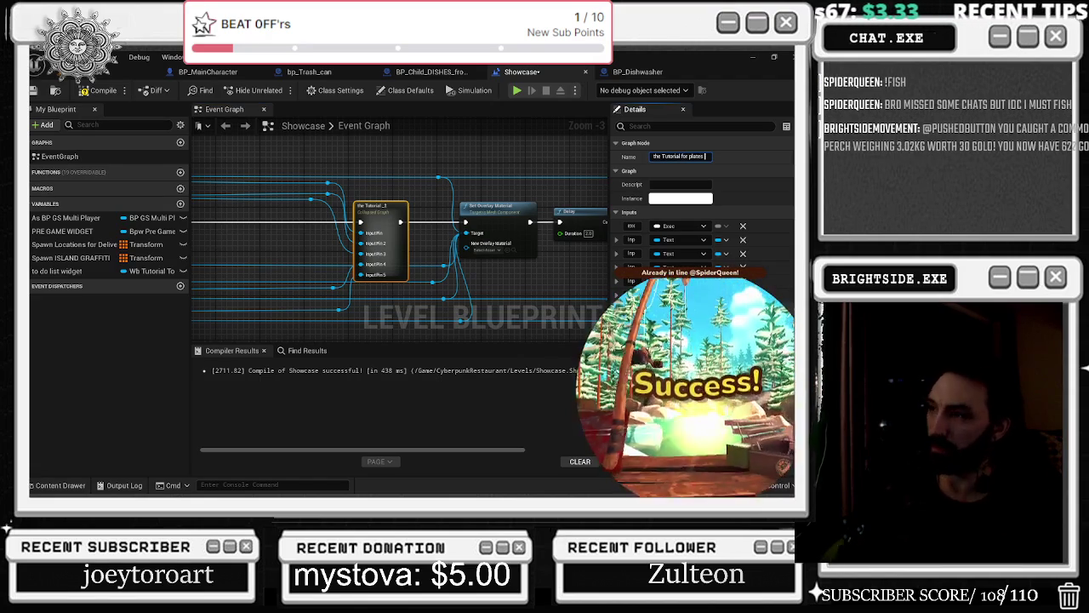
key(Return)
double_click(378, 210)
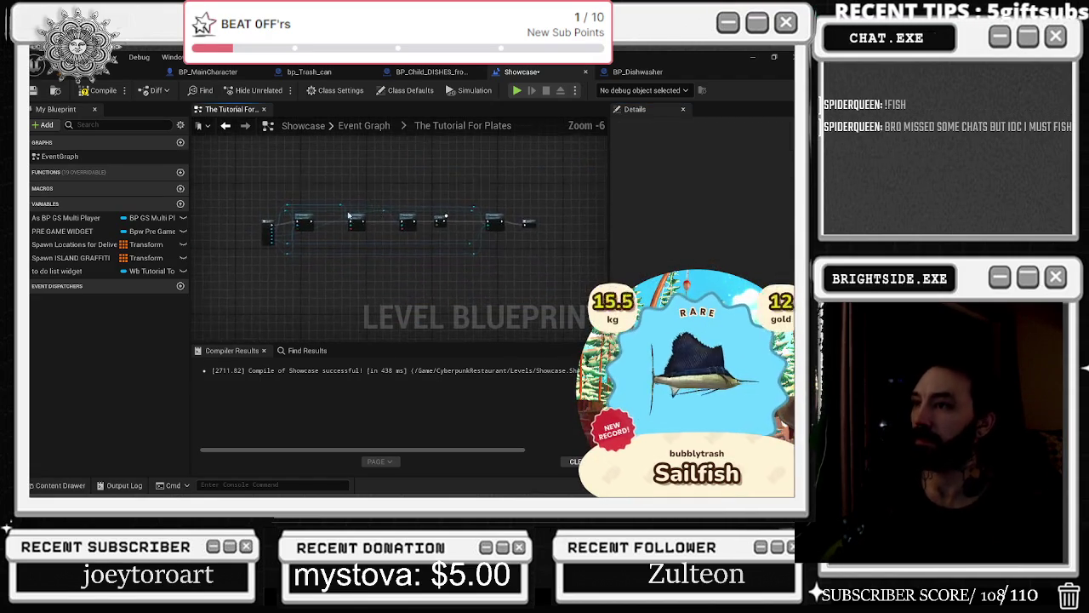
Nudge the Inputs node up-left so its exec wire to Set Visibility runs straight.
scroll(430, 251, up, 3)
drag(371, 247, 352, 231)
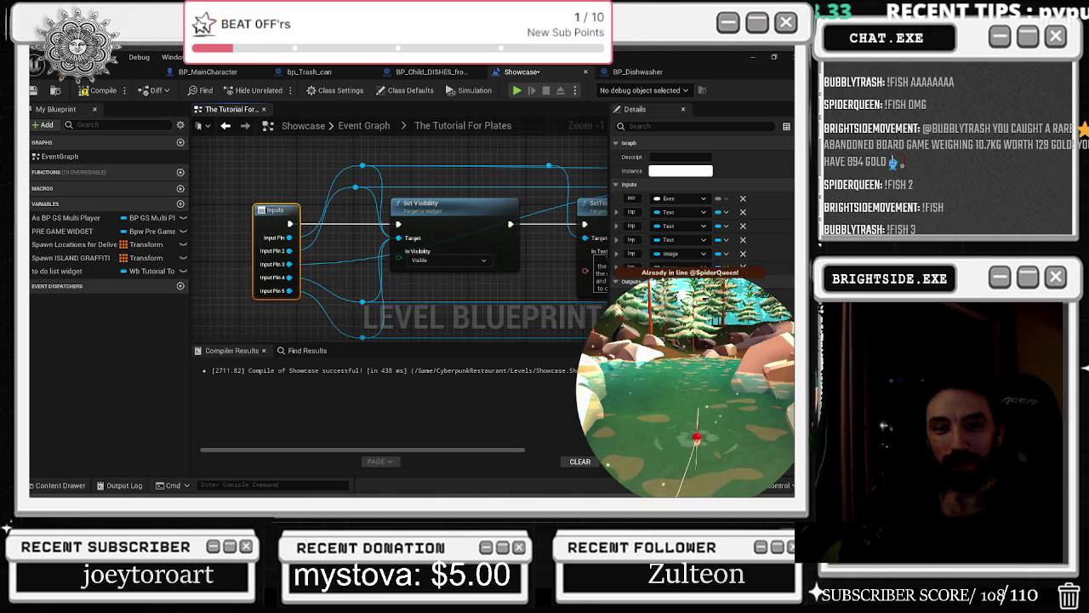
key(alt+Tab)
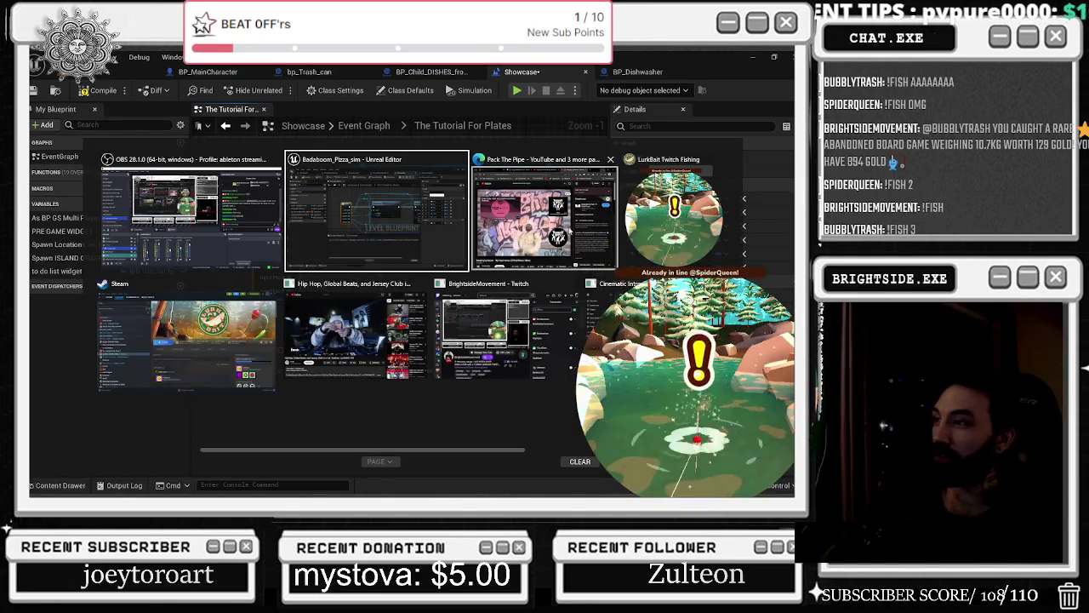
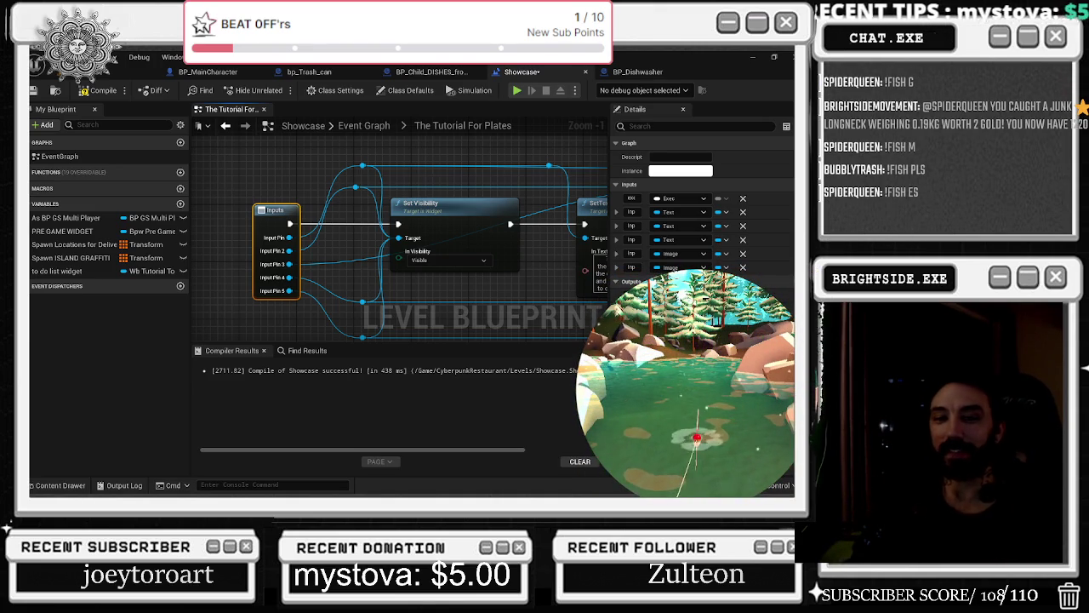
Add and position reroute points on the exec wire between the Tutorial For Plates SetText nodes.
key(alt+Tab)
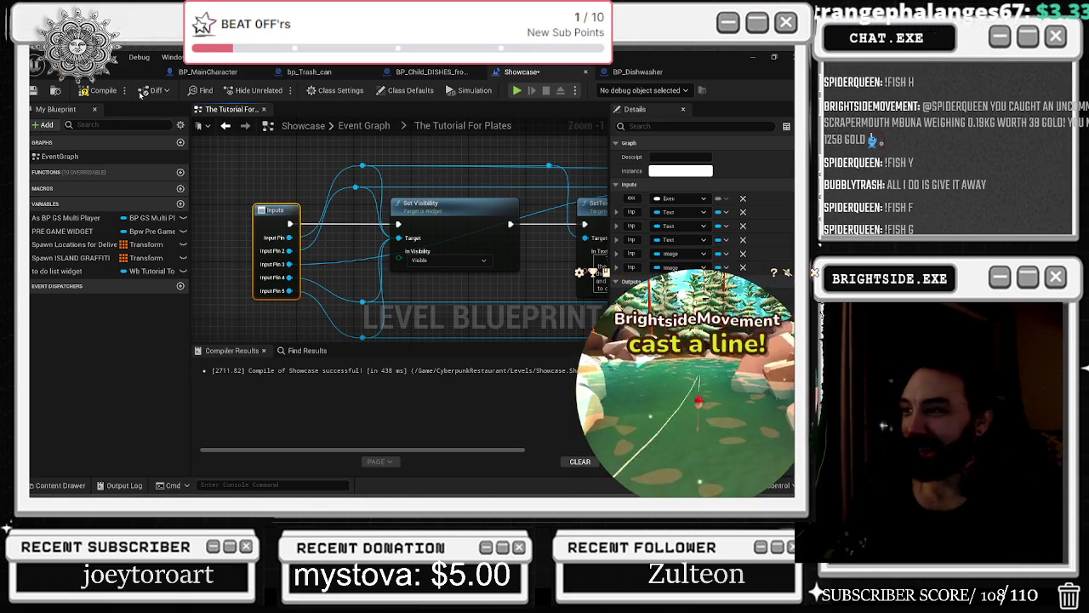
scroll(414, 169, right, 5)
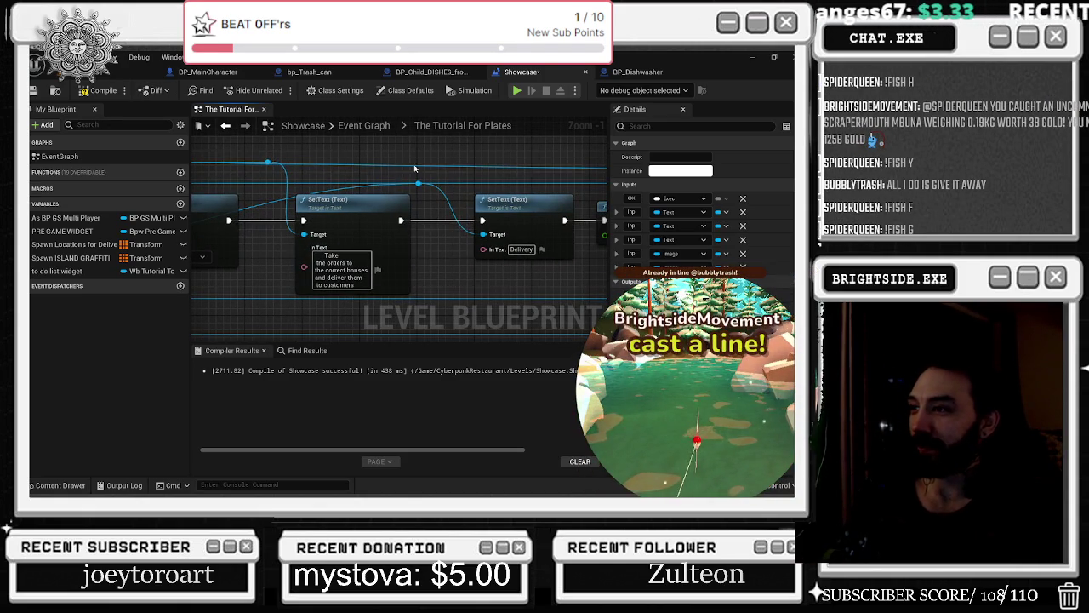
drag(417, 184, 436, 184)
click(362, 197)
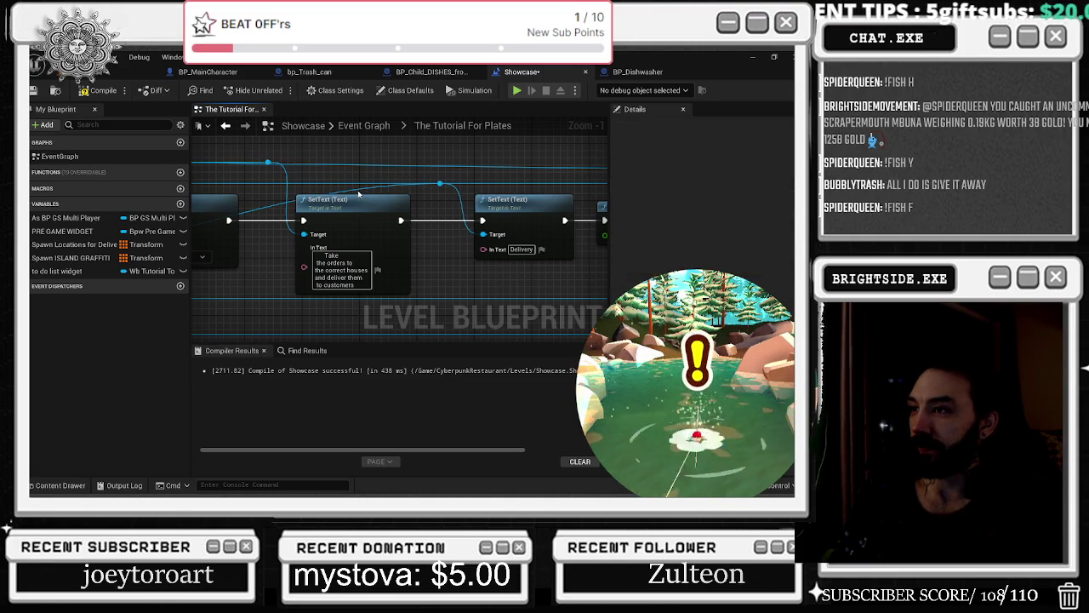
double_click(350, 185)
drag(343, 192, 430, 280)
mouse_move(428, 173)
mouse_down()
mouse_move(473, 201)
mouse_move(513, 207)
mouse_up()
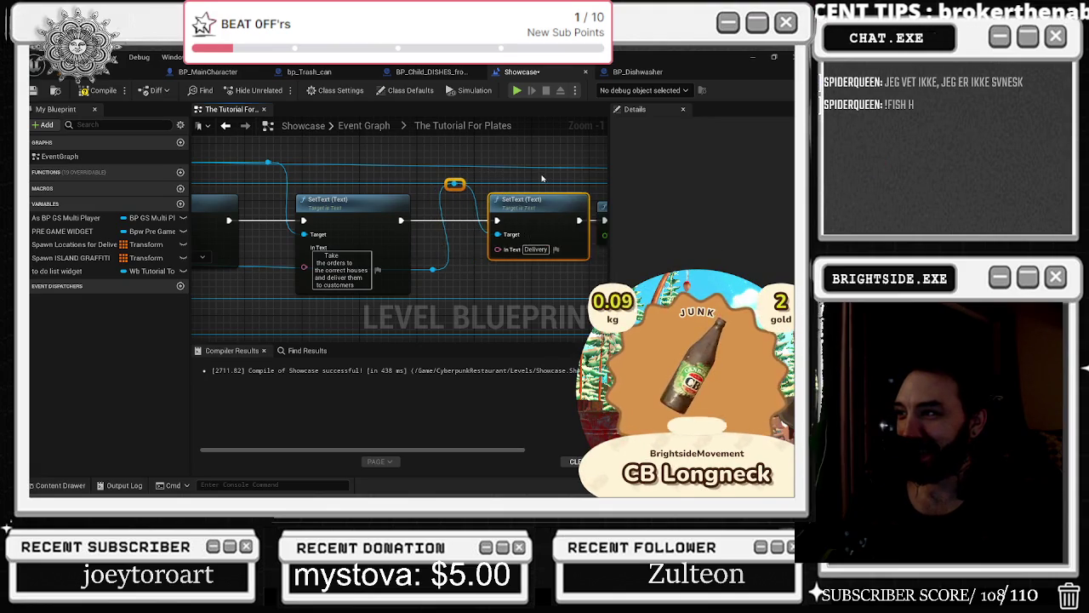
Check the Delay, Set Visibility and Outputs nodes, then go back to the Showcase Event Graph.
click(446, 194)
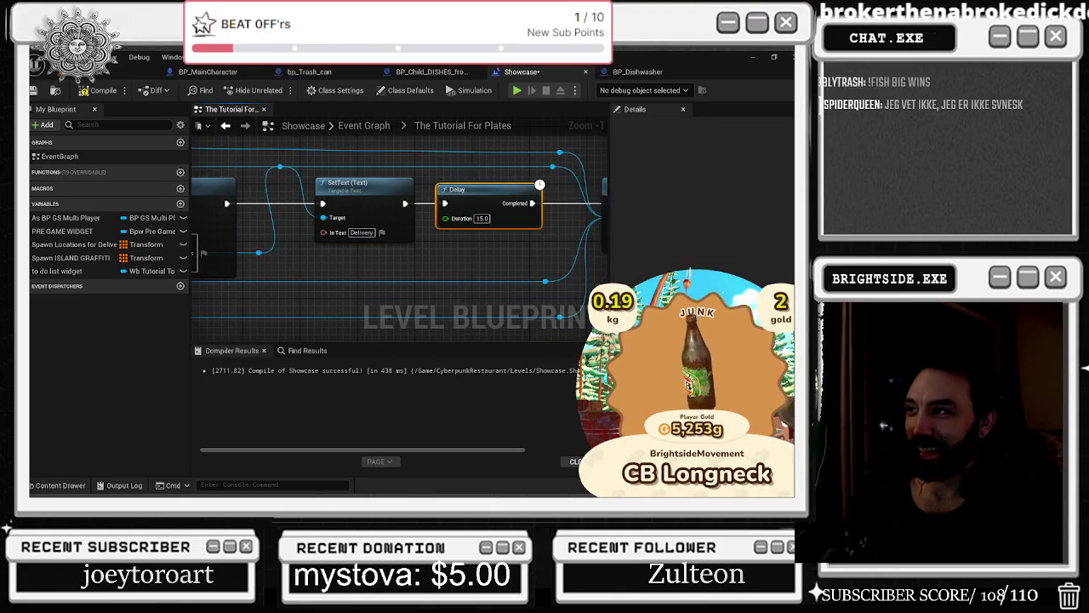
drag(446, 194, 336, 184)
mouse_move(517, 186)
mouse_down()
mouse_move(309, 177)
mouse_move(381, 193)
mouse_up()
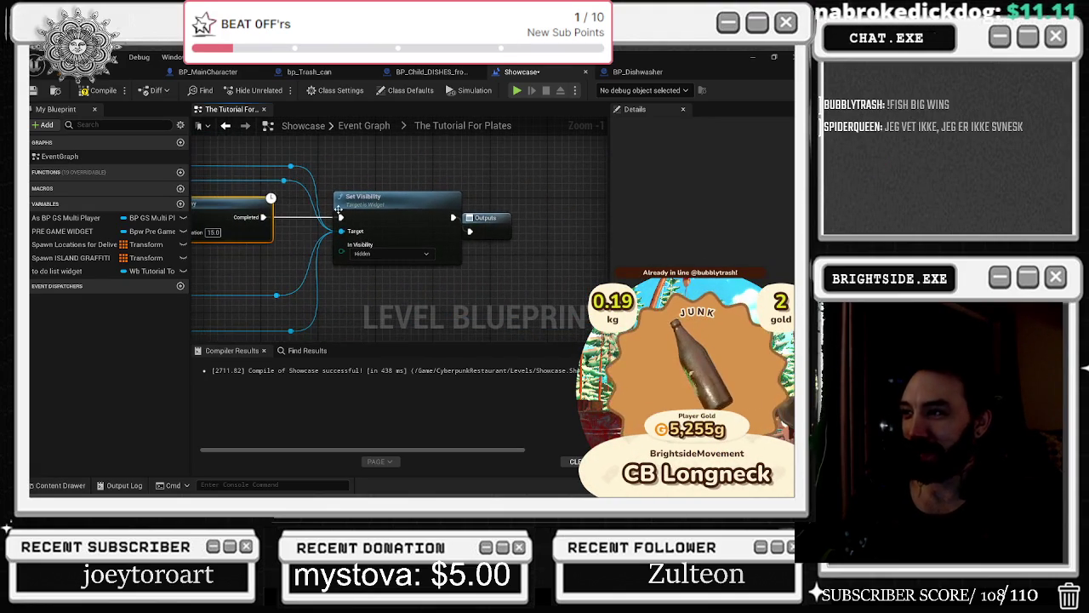
click(509, 219)
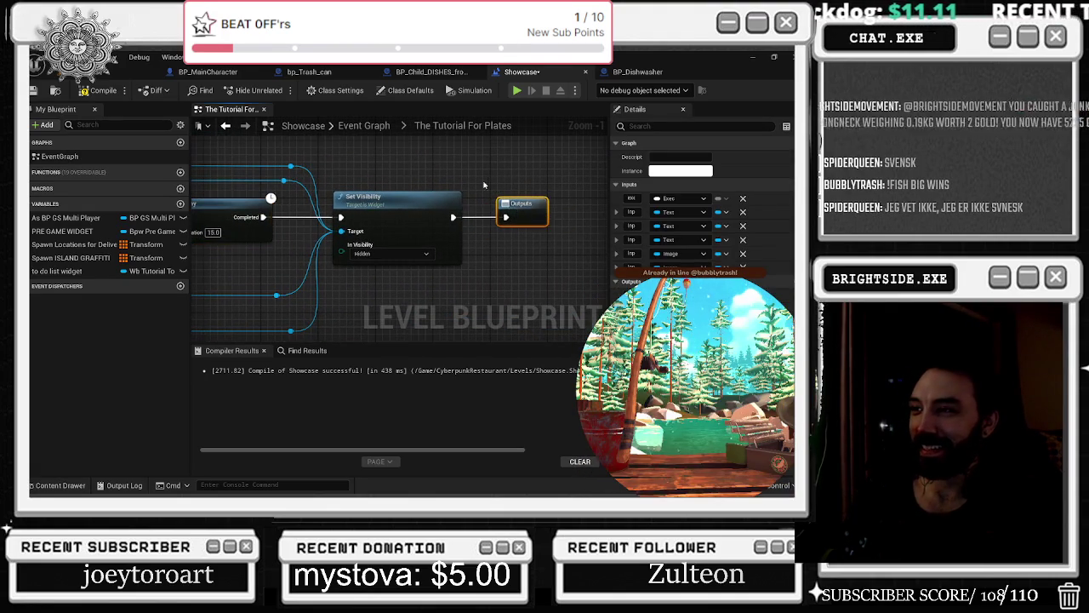
scroll(486, 182, down, 2)
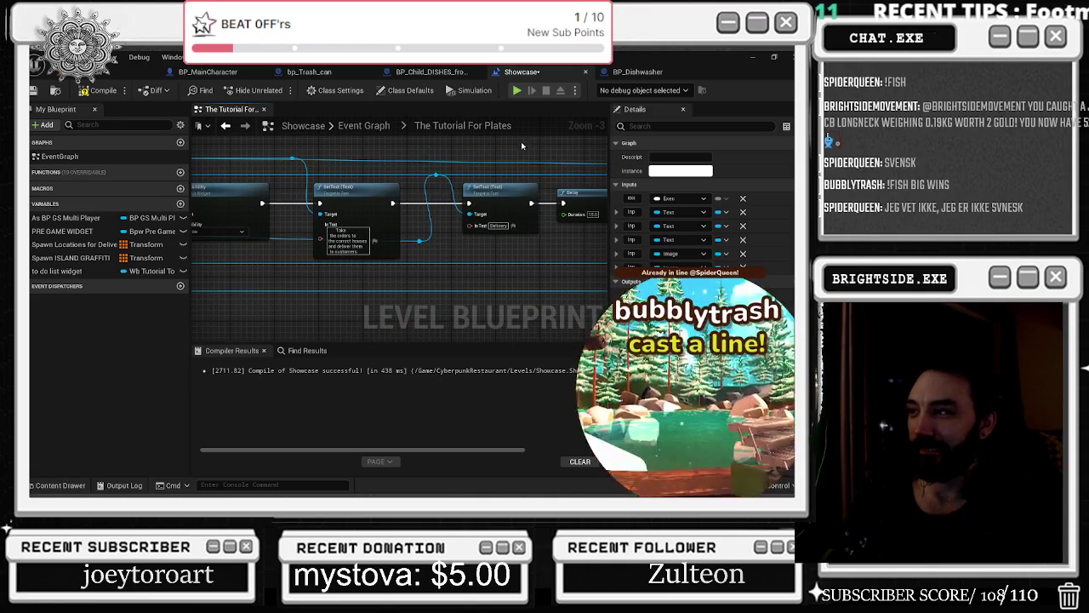
mouse_move(515, 241)
mouse_down()
mouse_move(306, 240)
mouse_move(309, 252)
mouse_up()
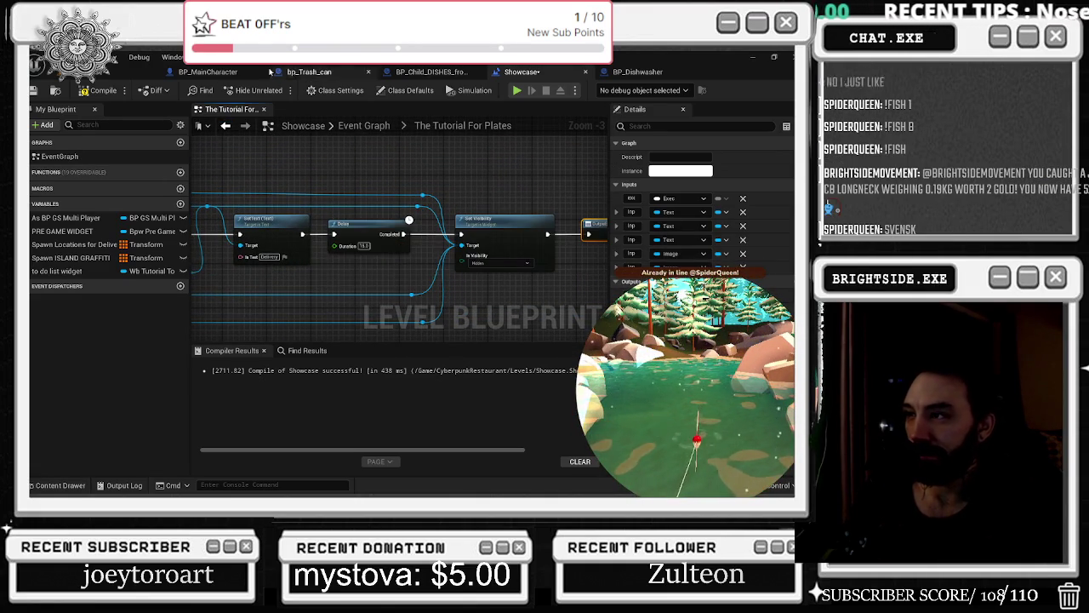
click(226, 126)
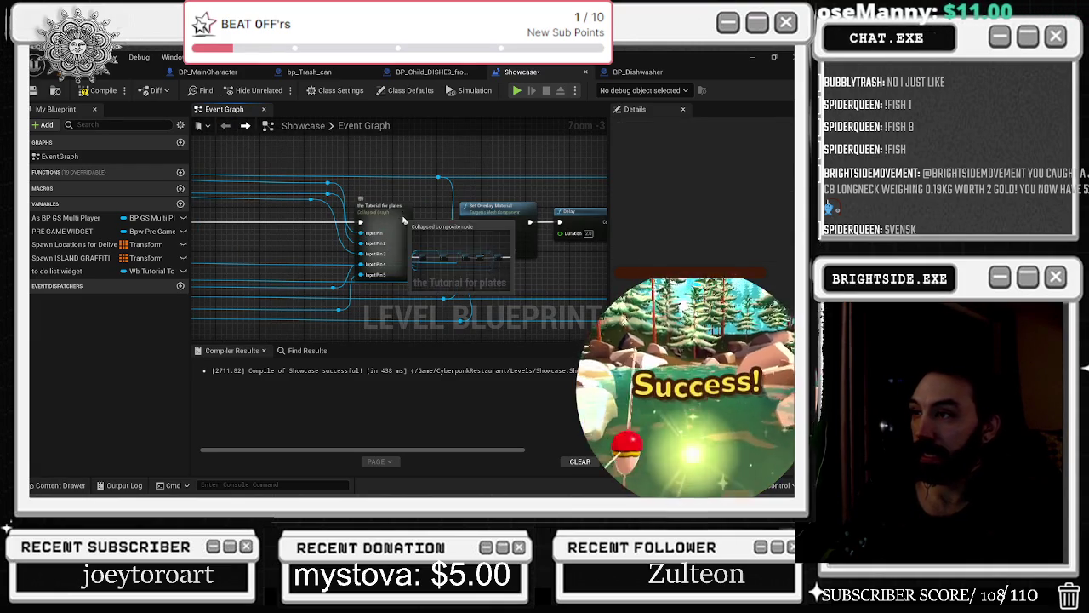
In the Tutorial For Plates graph, add a Sequence after Inputs and wire Delay Completed to Set Visibility.
double_click(400, 220)
mouse_move(334, 194)
mouse_down()
mouse_move(294, 194)
mouse_move(375, 208)
mouse_move(344, 206)
mouse_up()
click(349, 197)
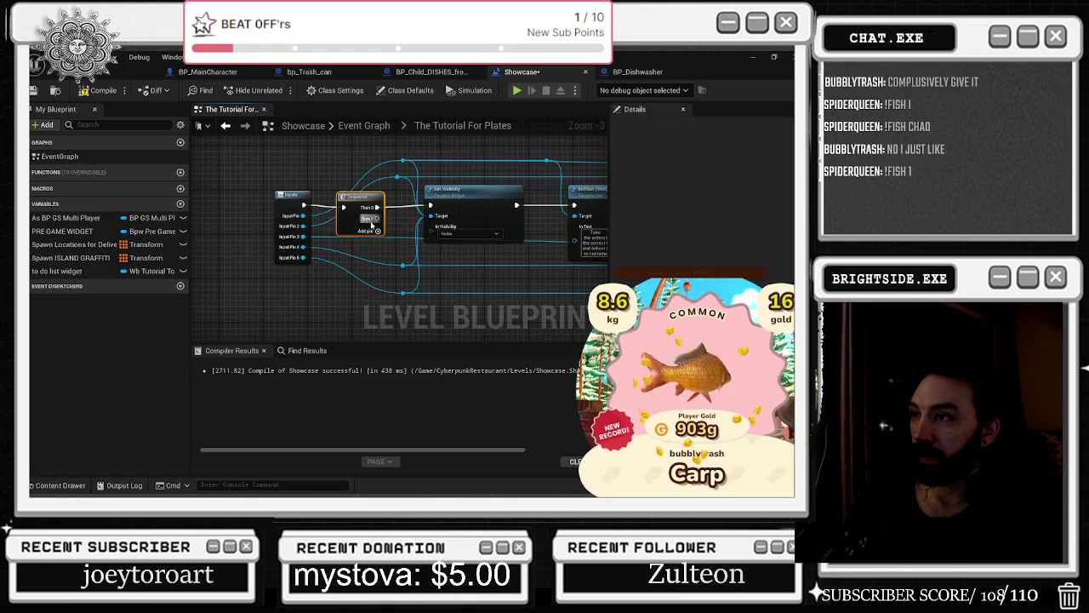
mouse_move(277, 205)
mouse_down()
mouse_move(280, 223)
mouse_move(344, 216)
mouse_move(334, 205)
mouse_up()
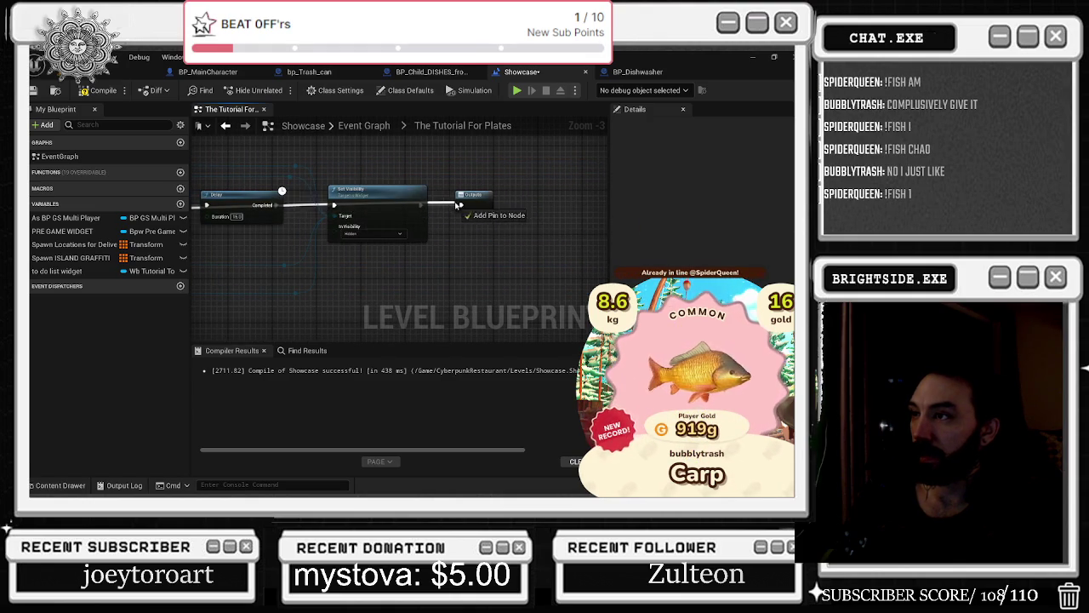
drag(474, 206, 514, 221)
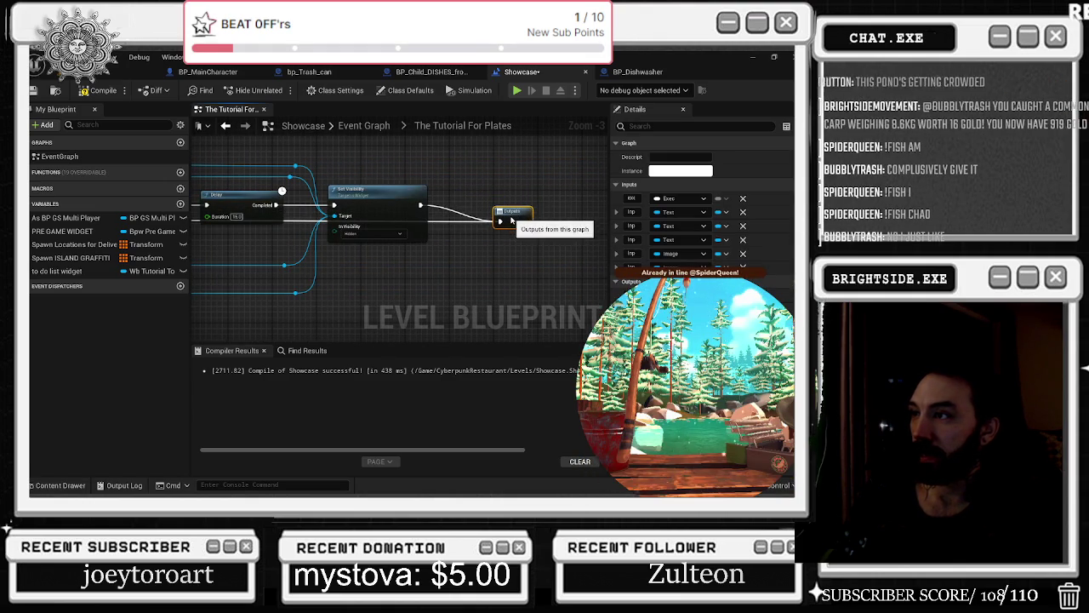
Compile and save the Showcase level blueprint and save the map.
click(226, 126)
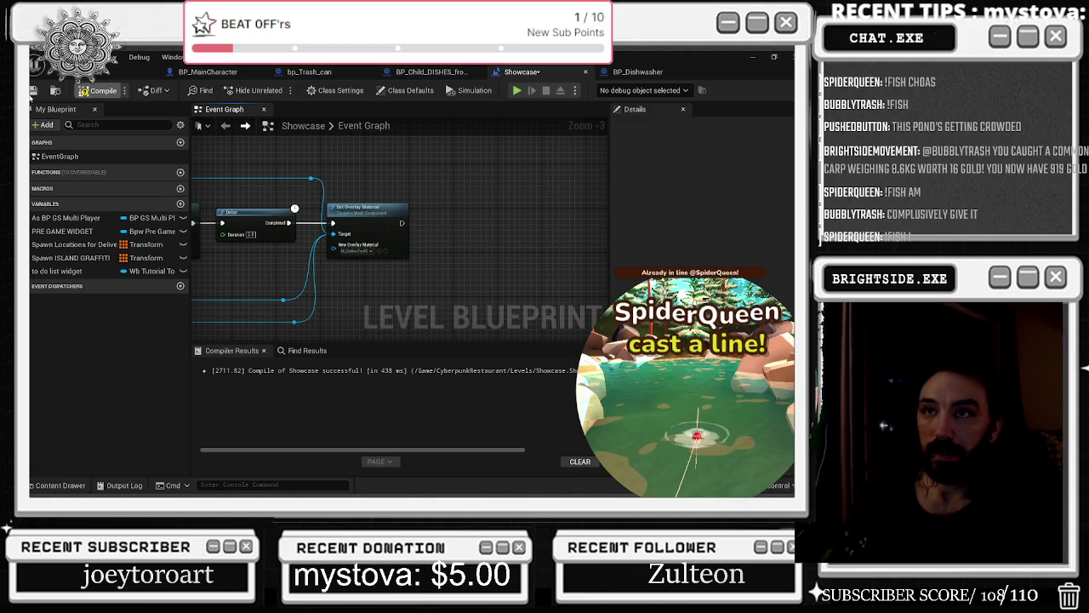
click(32, 90)
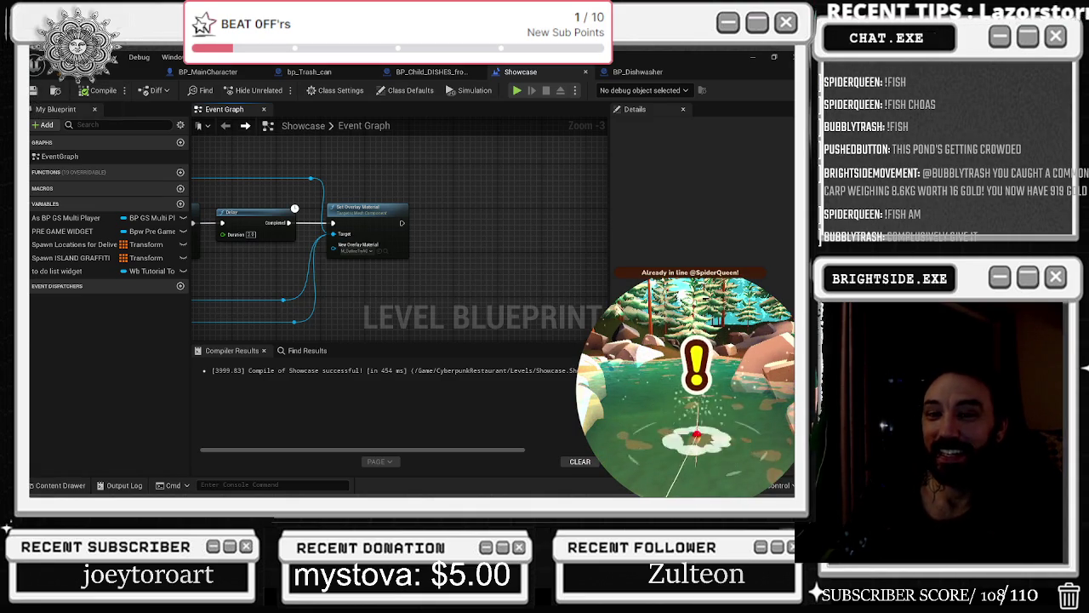
key(ctrl+s)
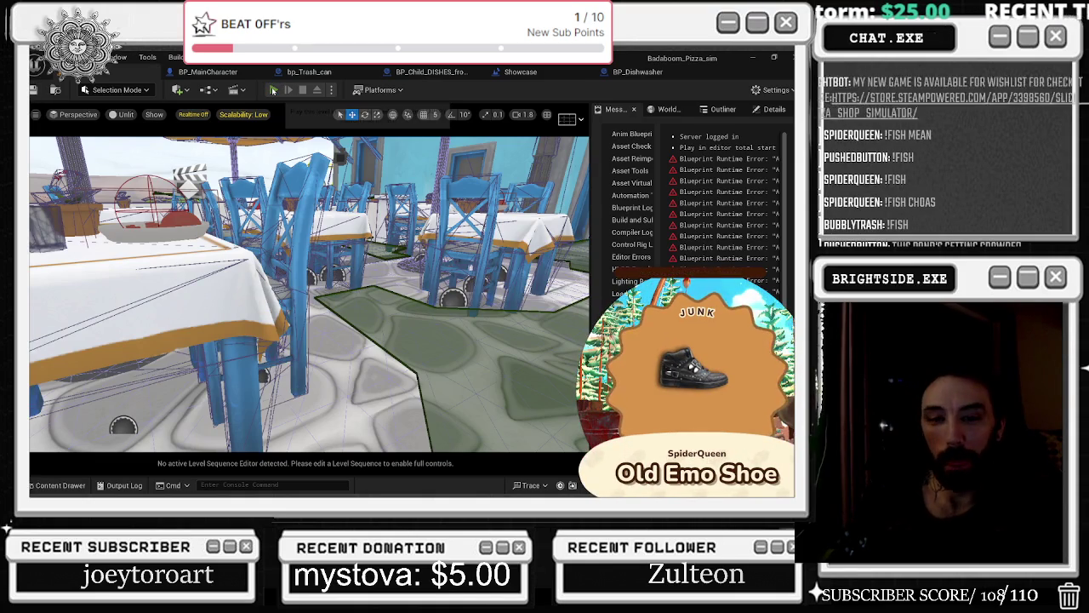
Play the level and walk the chef in third-person view across the plaza to the Burger & Pizza Joint.
click(273, 89)
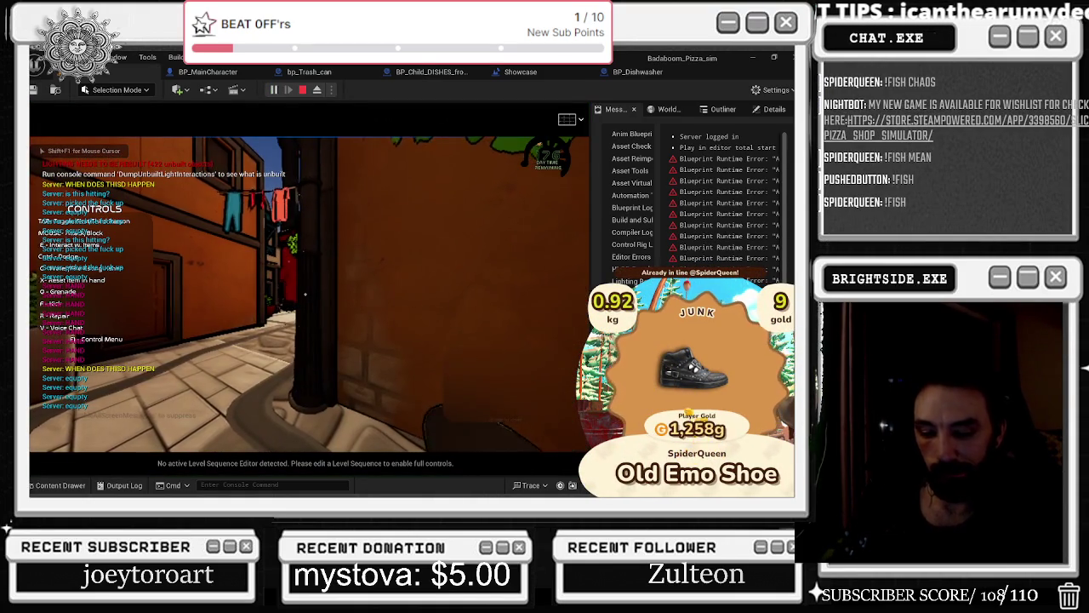
key(w)
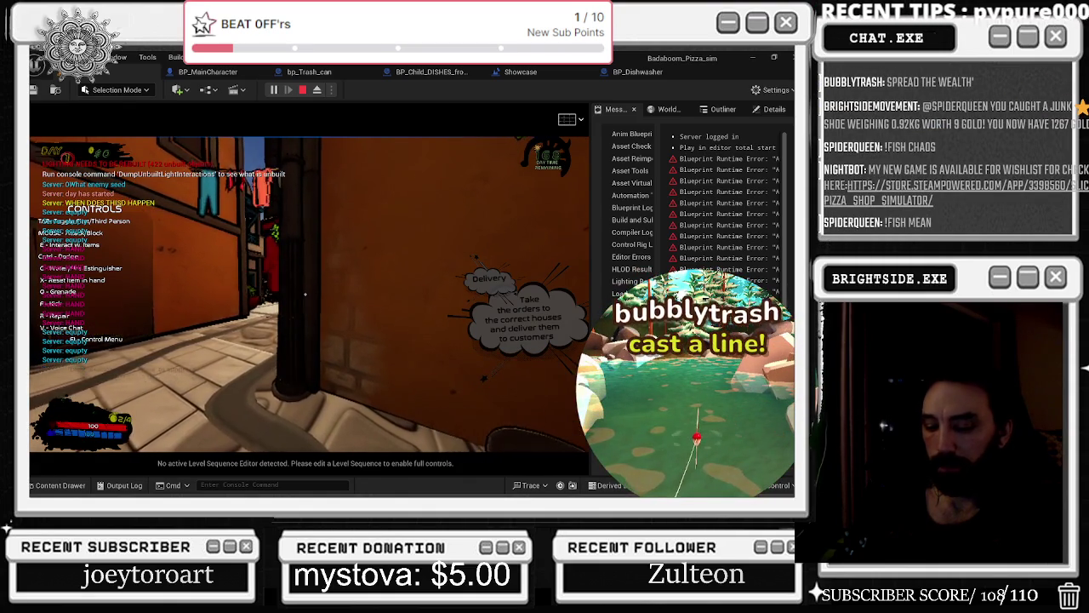
key(w)
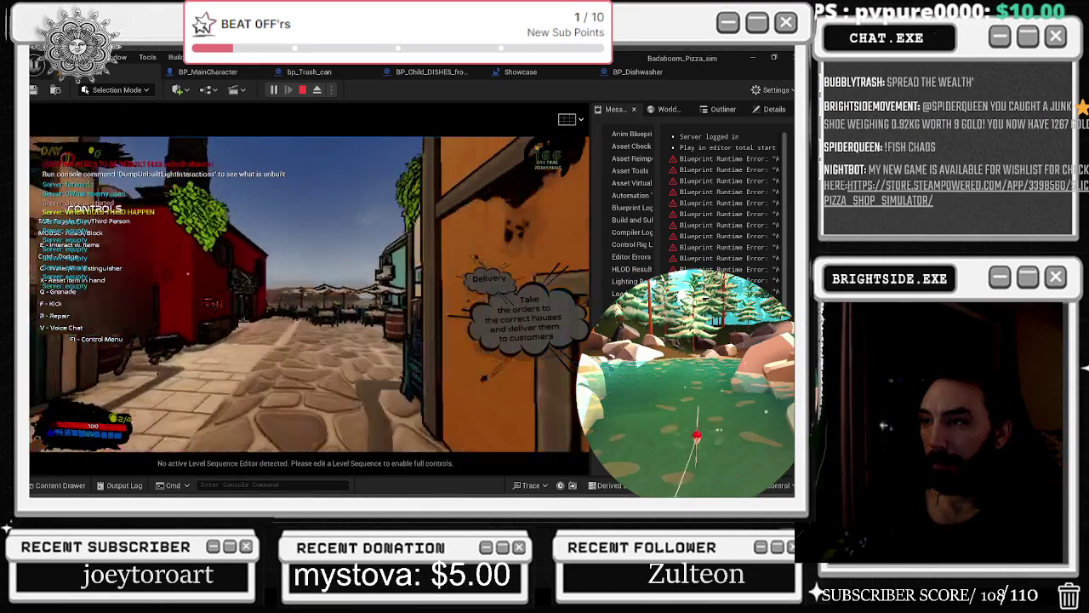
key(v)
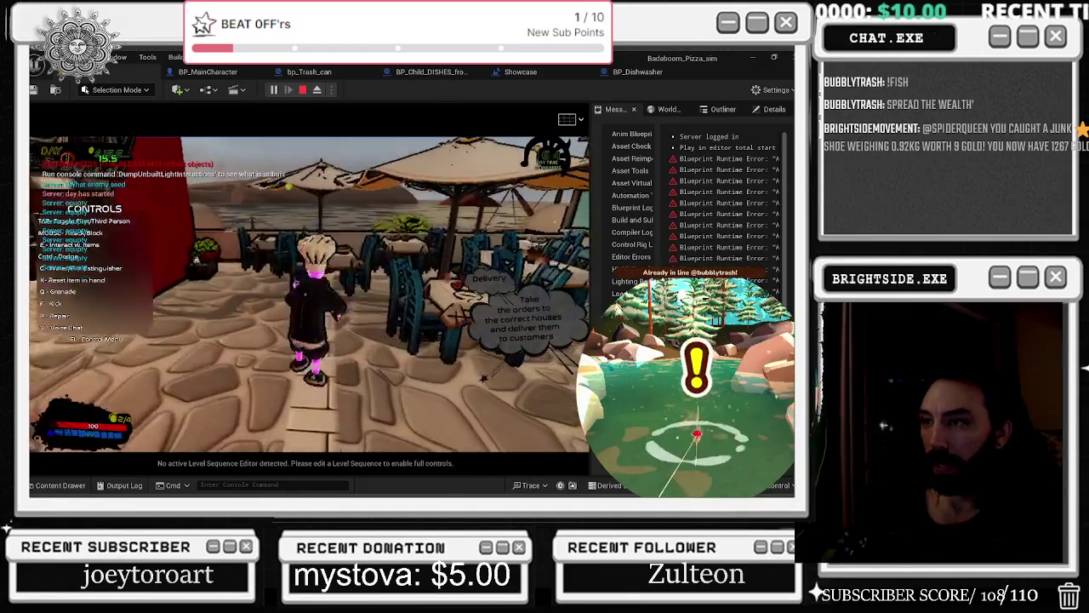
key(w)
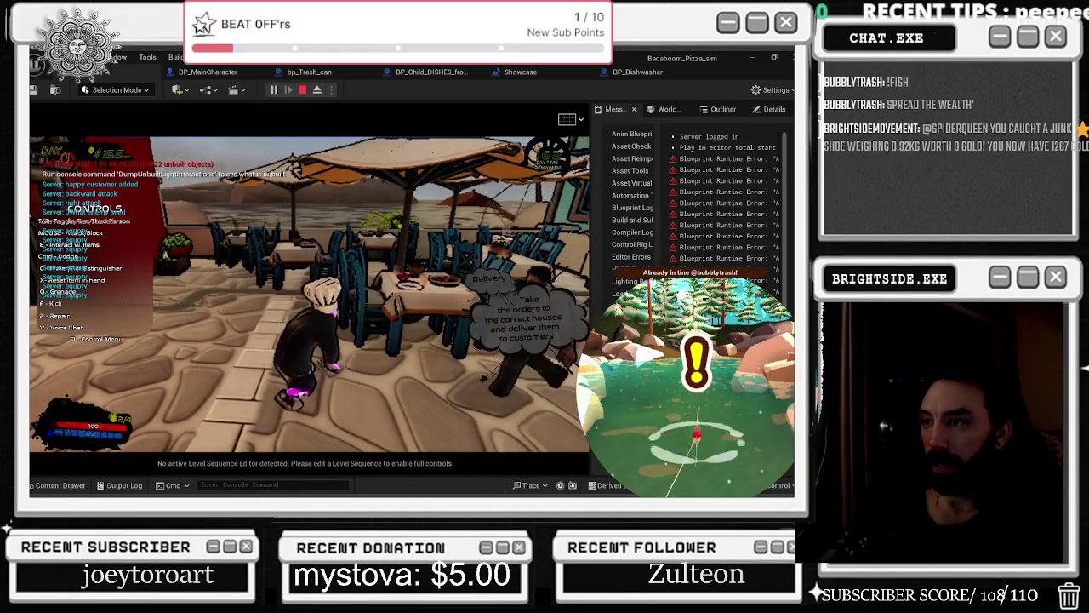
key(w)
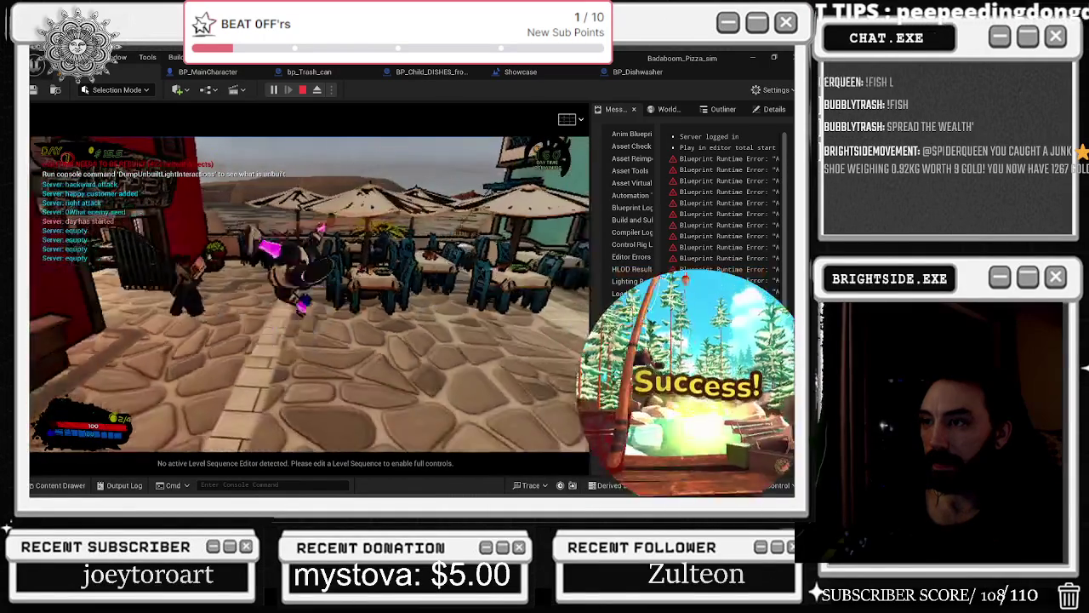
key(w)
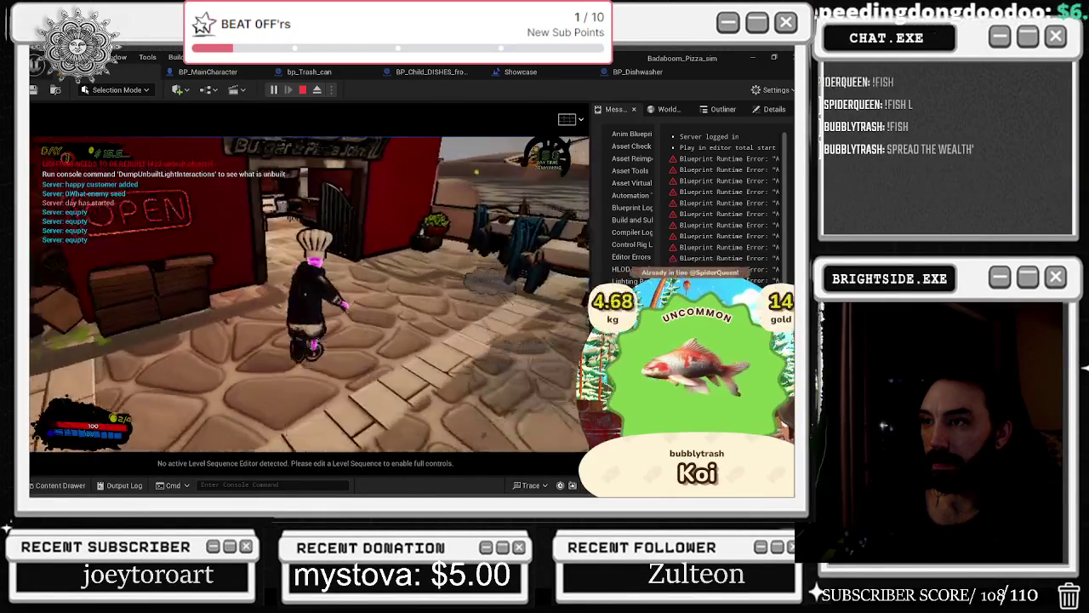
key(w)
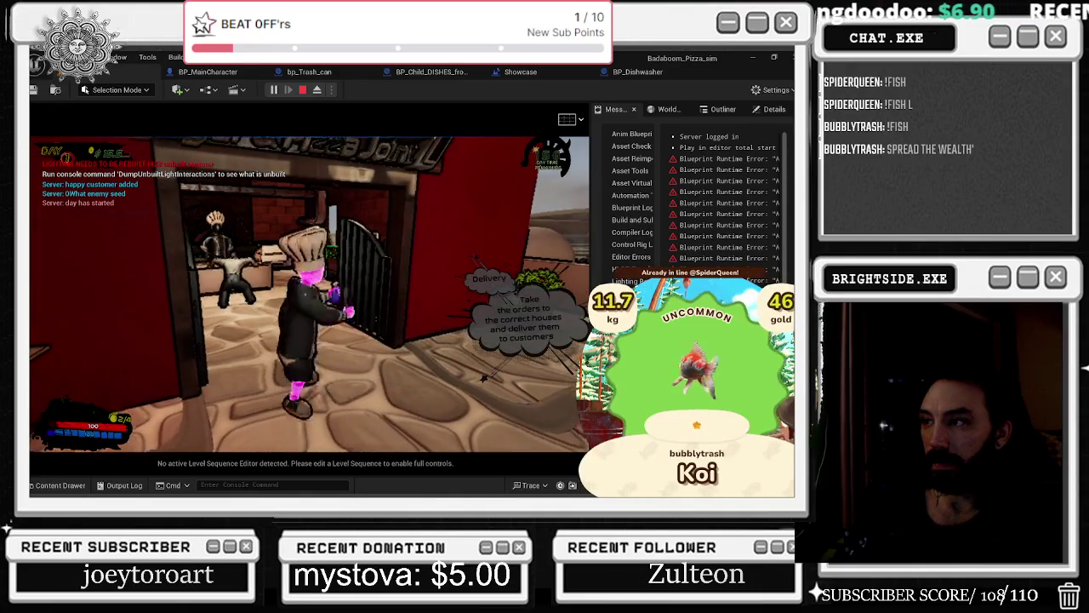
key(s)
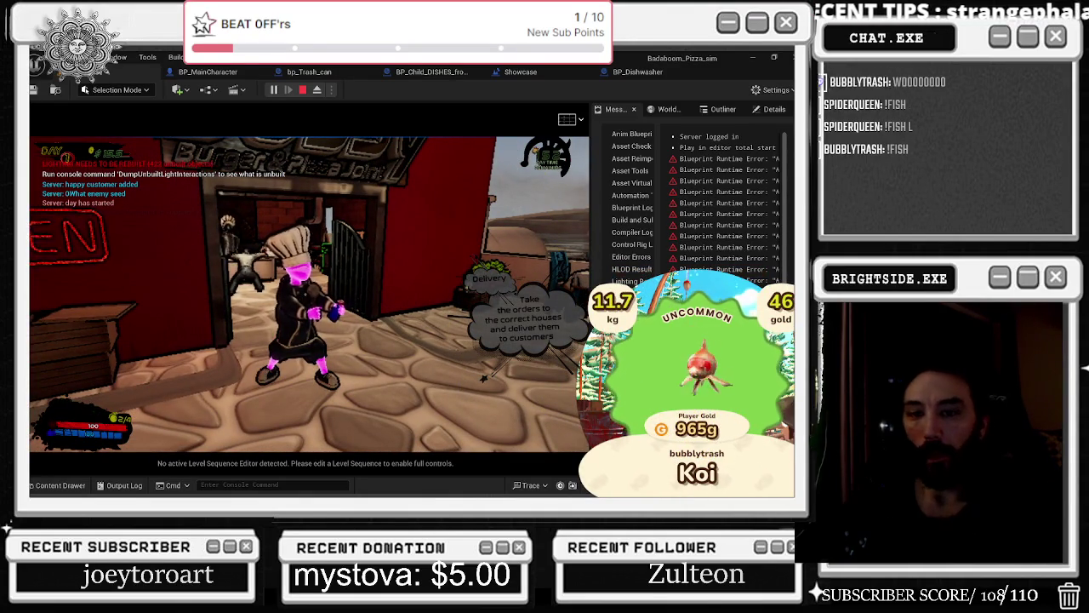
Walk the chef back through the gate toward the patio, then stop the play session.
key(alt+Tab)
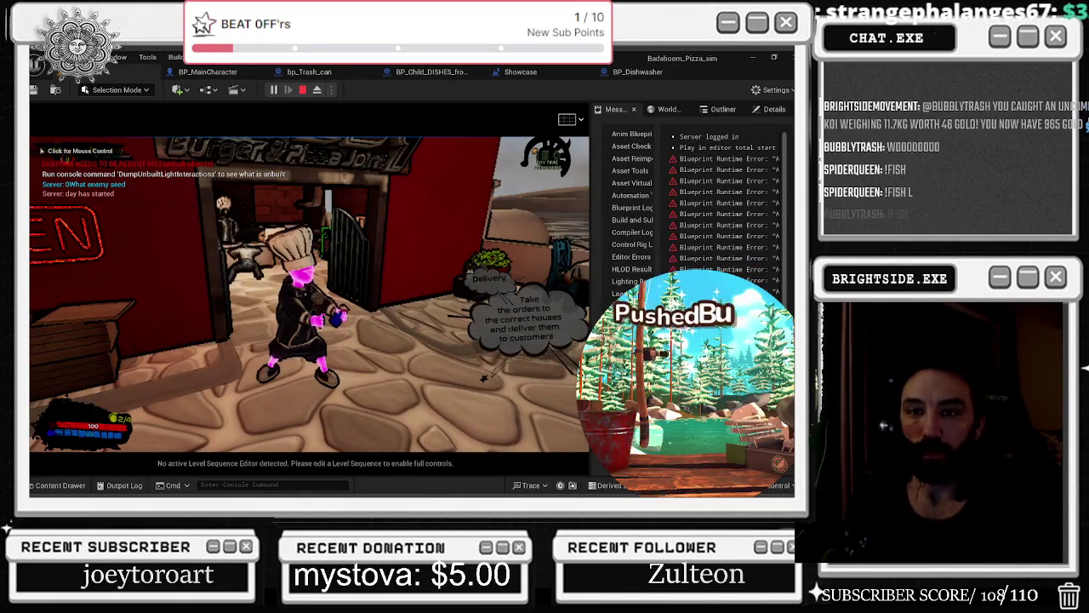
click(307, 298)
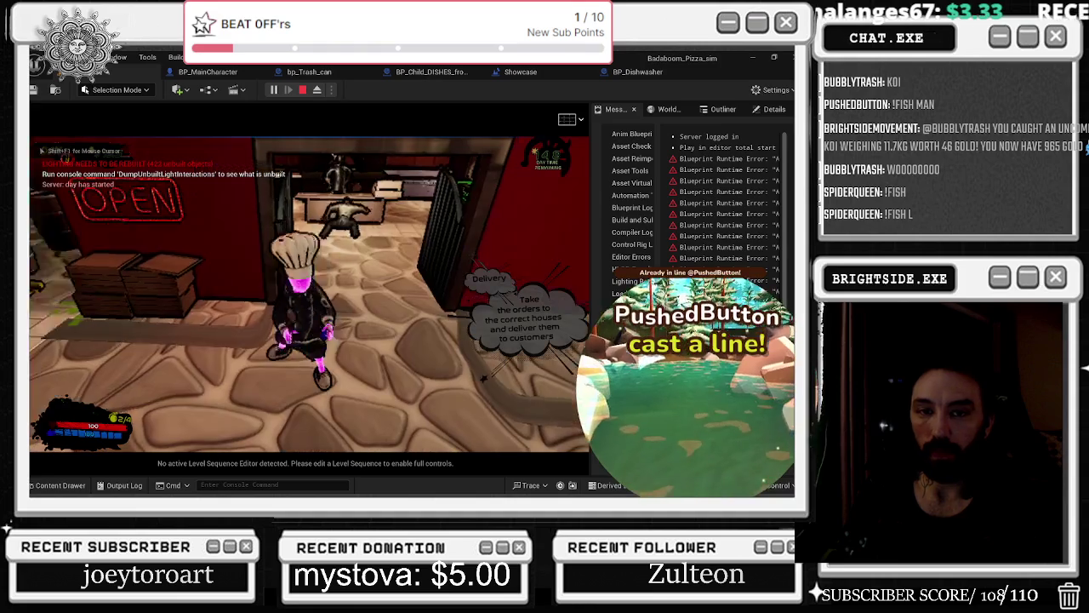
key(s)
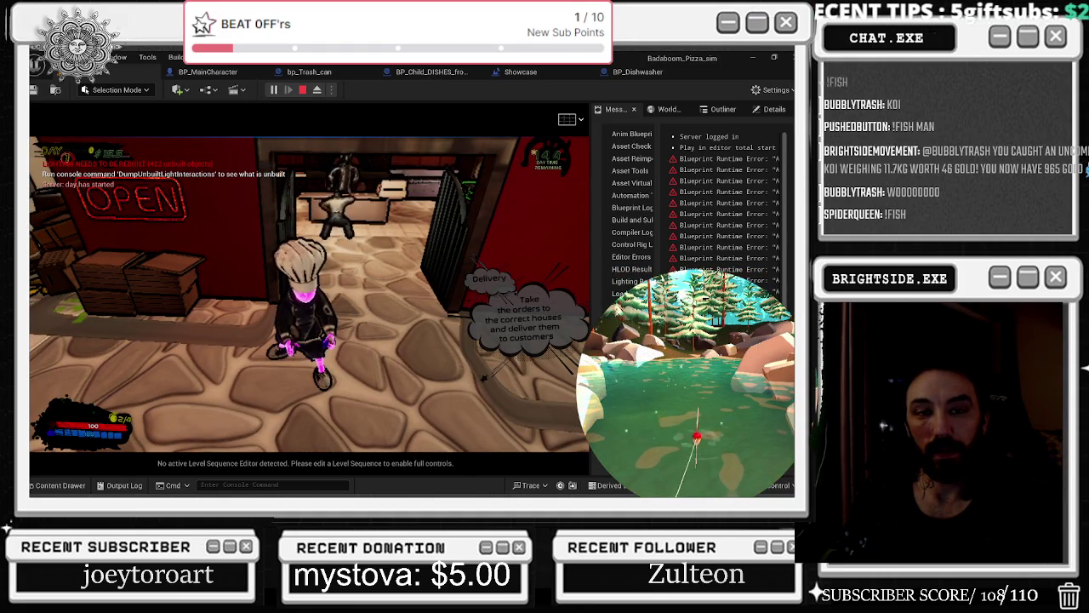
key(s)
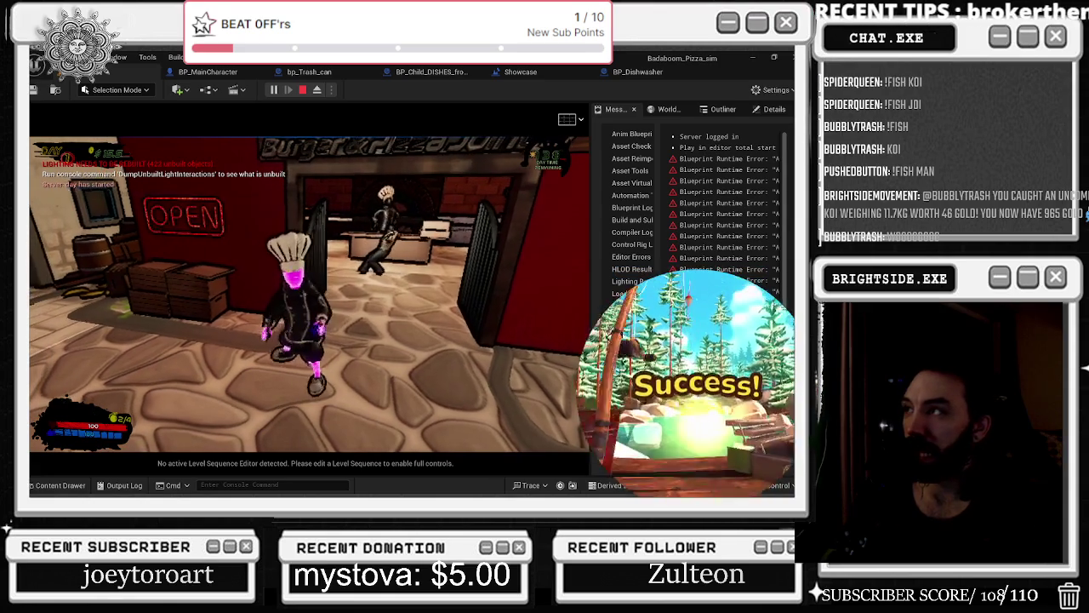
key(w)
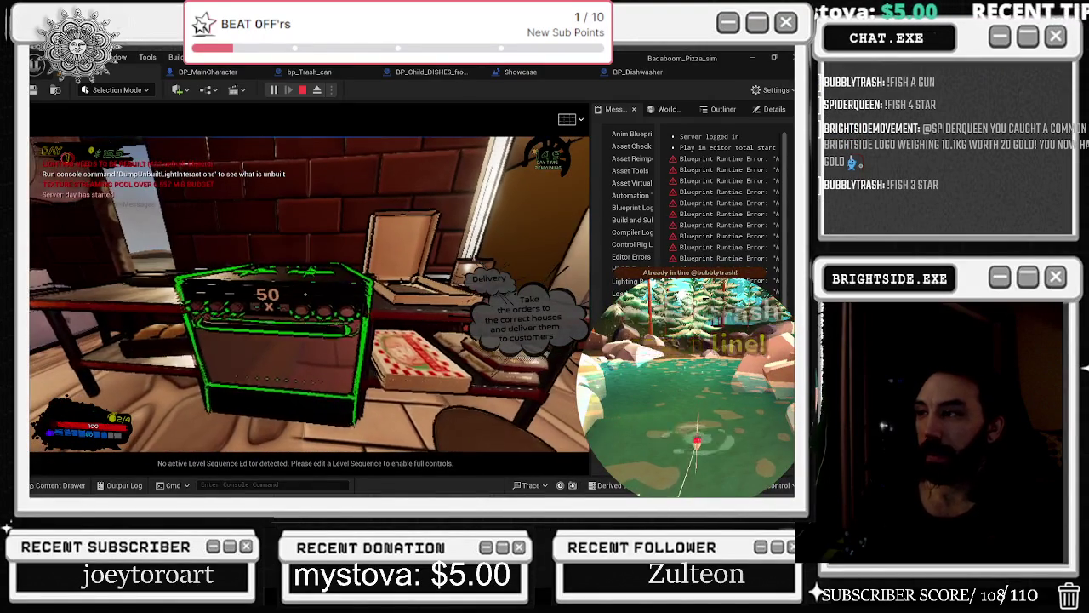
key(Escape)
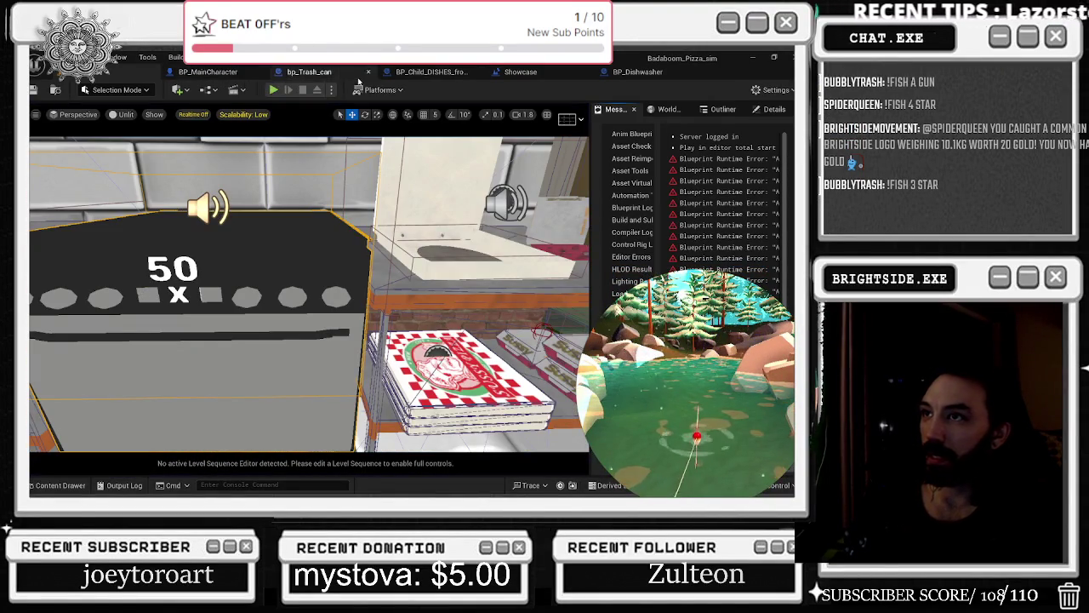
Glance at bp_Trash_can, then open the collapsed Tutorial For Plates graph in the Showcase blueprint.
click(327, 73)
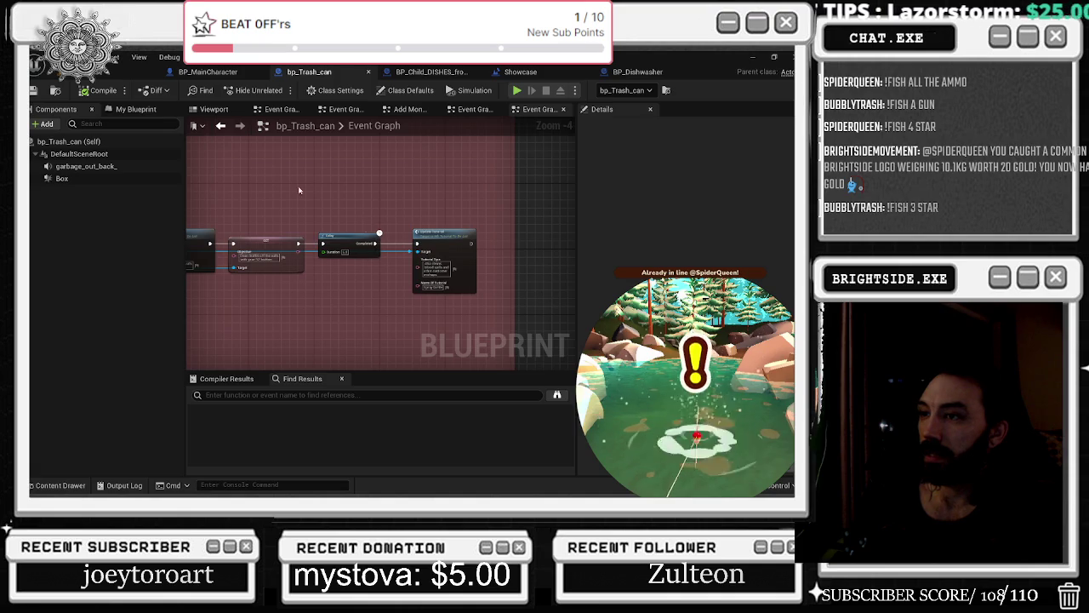
drag(207, 270, 409, 286)
click(520, 71)
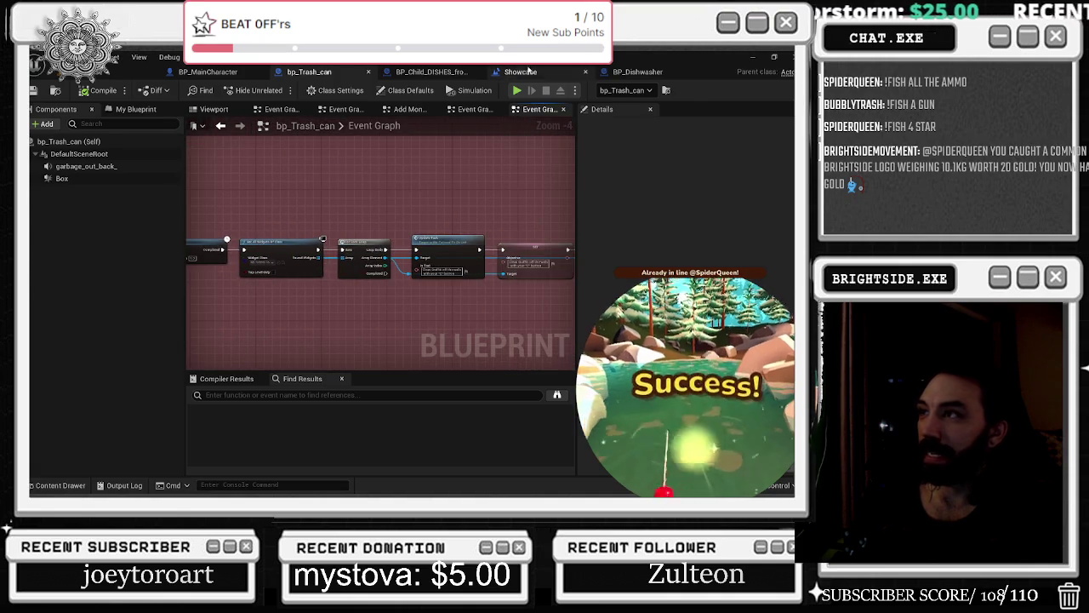
double_click(373, 264)
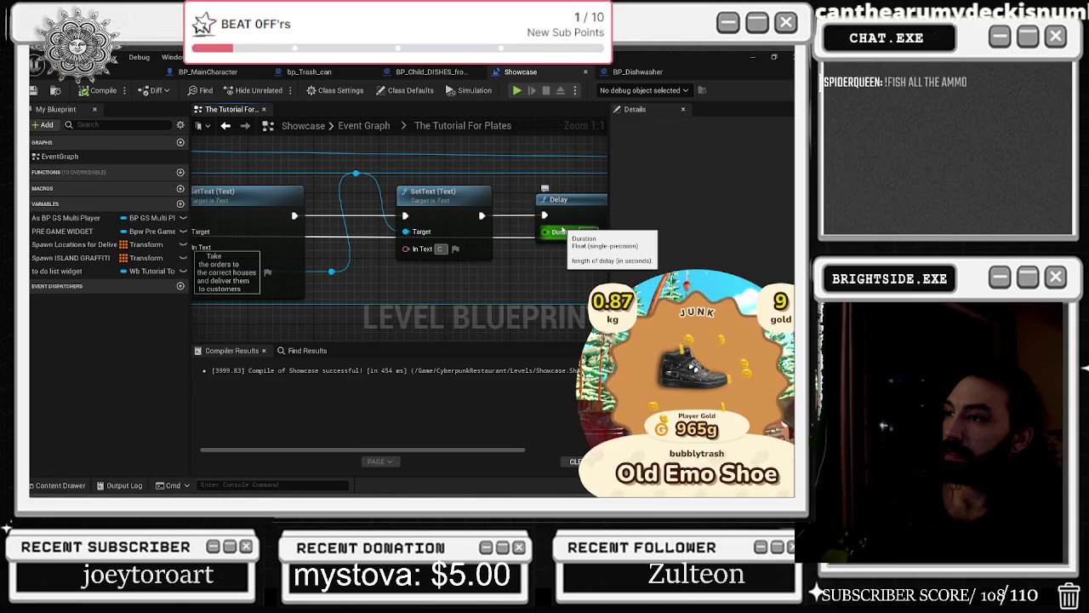
Type 'Cleanup' into the second SetText and replace the first's delivery instructions with 'Clean the'.
text(leanup)
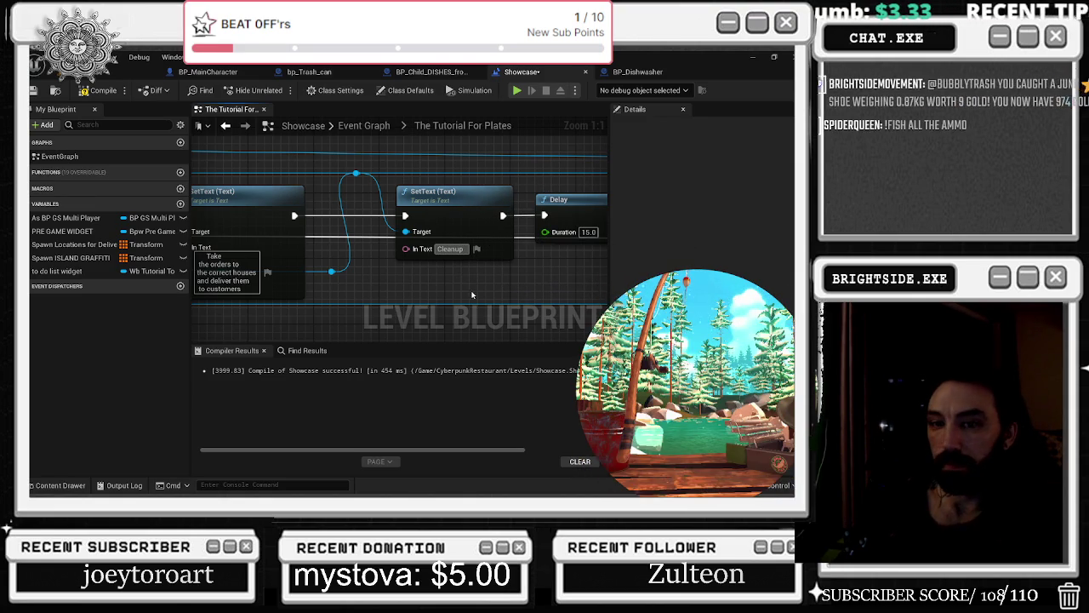
drag(472, 295, 571, 294)
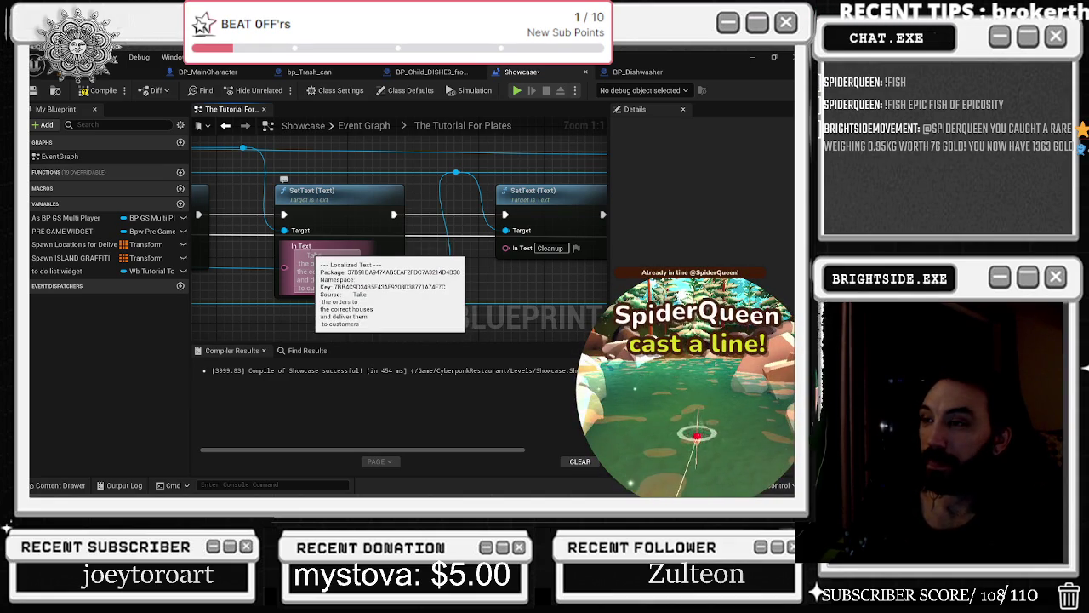
click(311, 255)
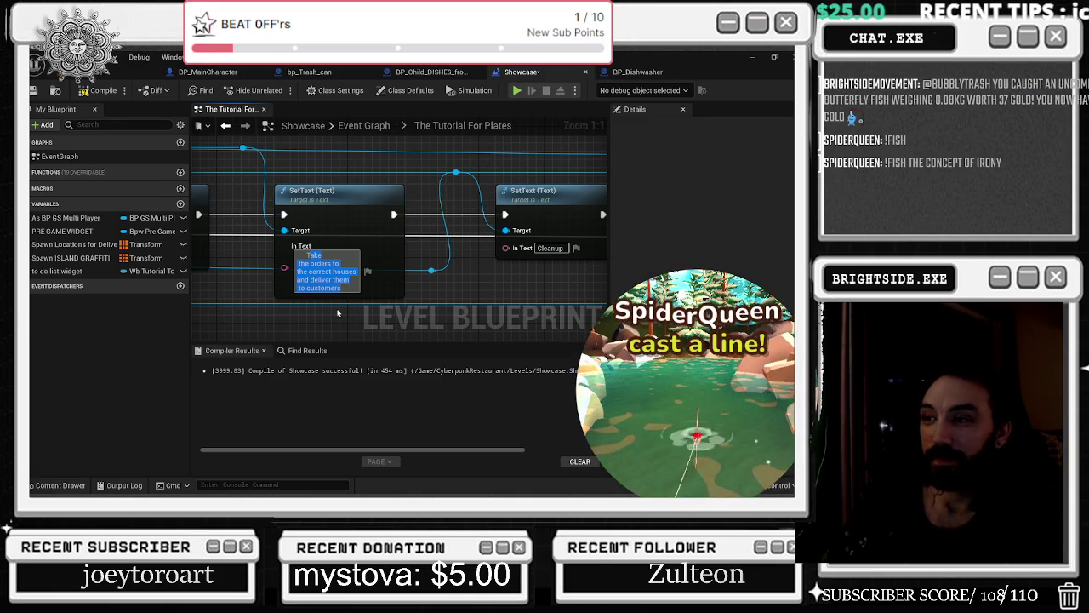
text(C)
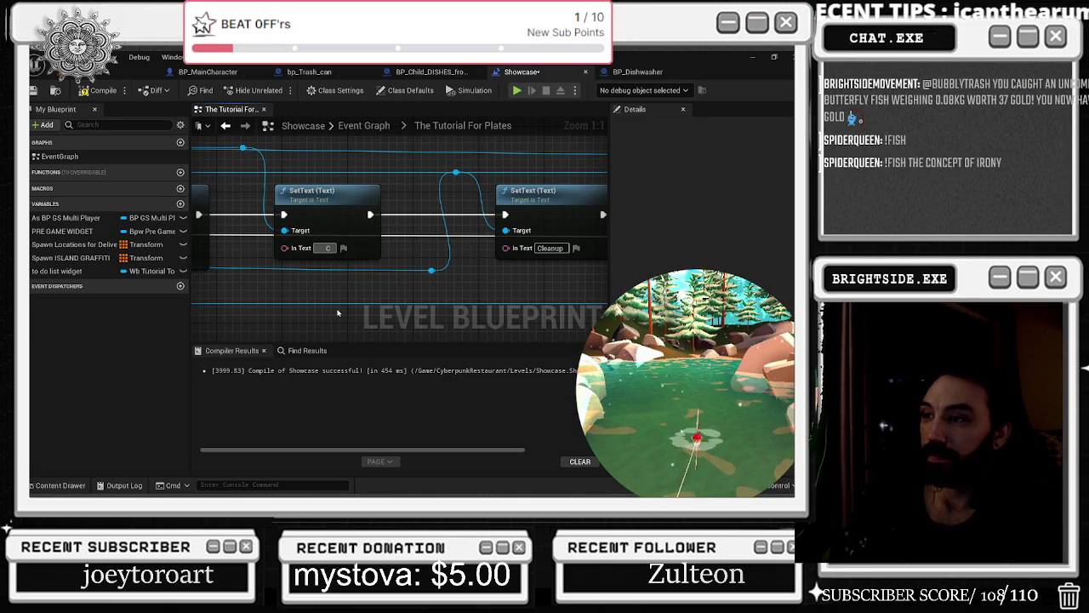
text(lean the)
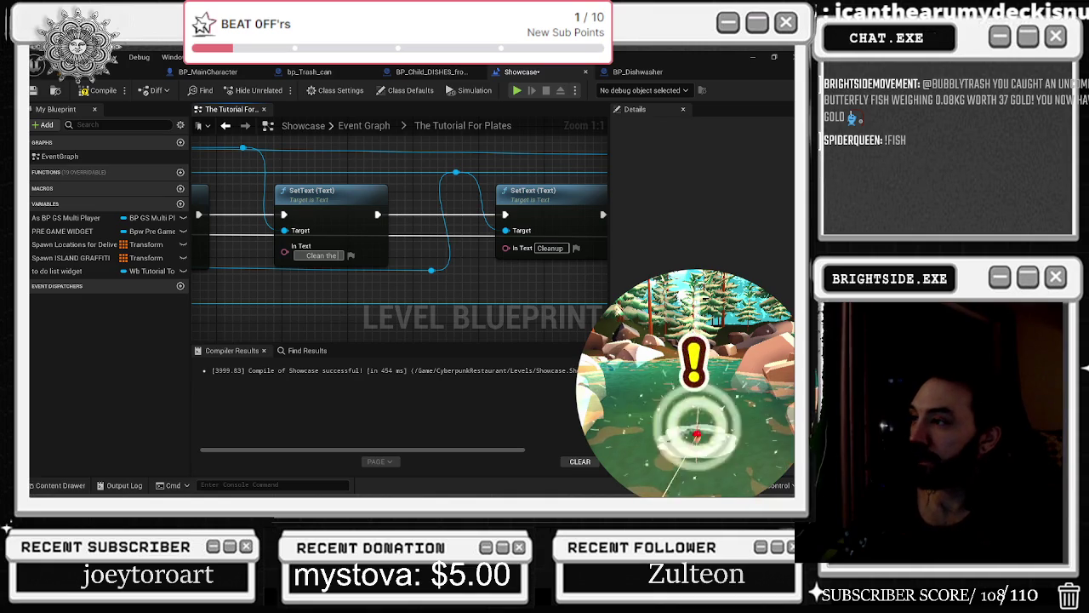
click(549, 247)
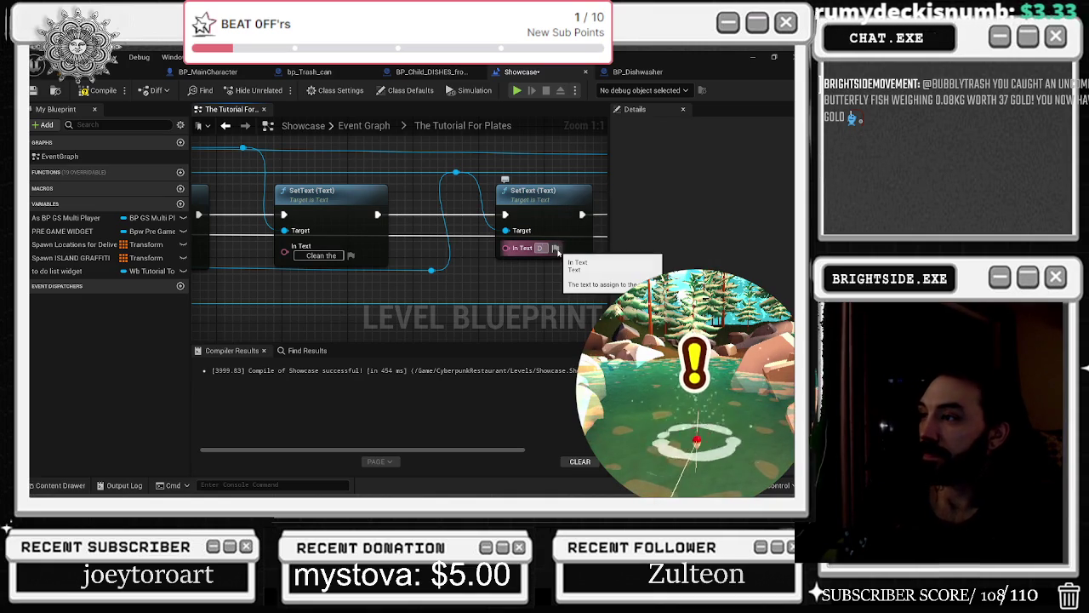
Set the second SetText to 'Dishwasher' and the first to 'Clean the plates in the dishwasher to'.
text(Dishwasher)
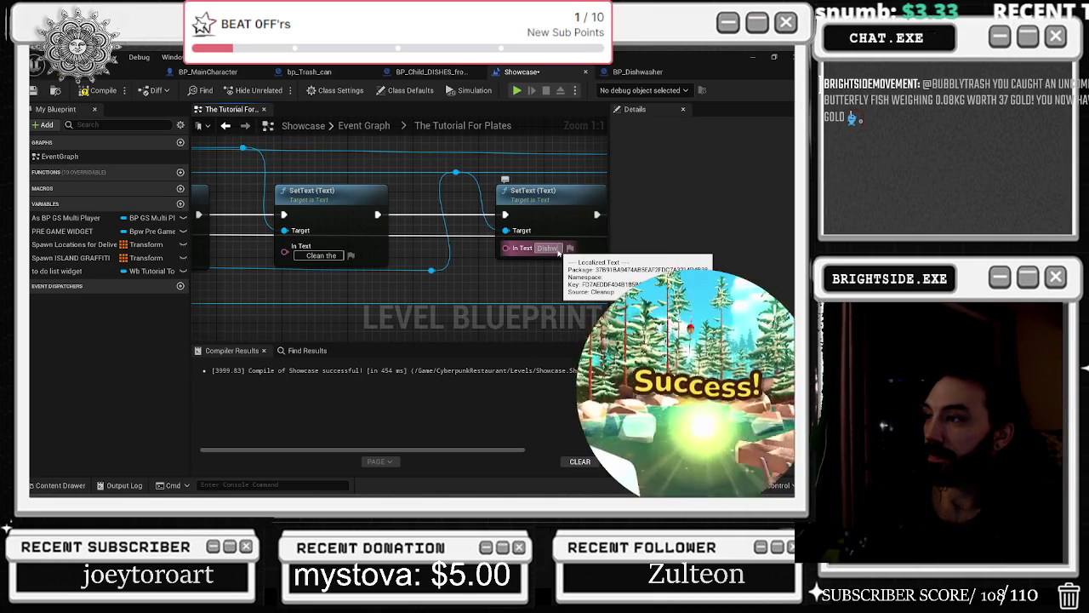
key(Return)
click(321, 255)
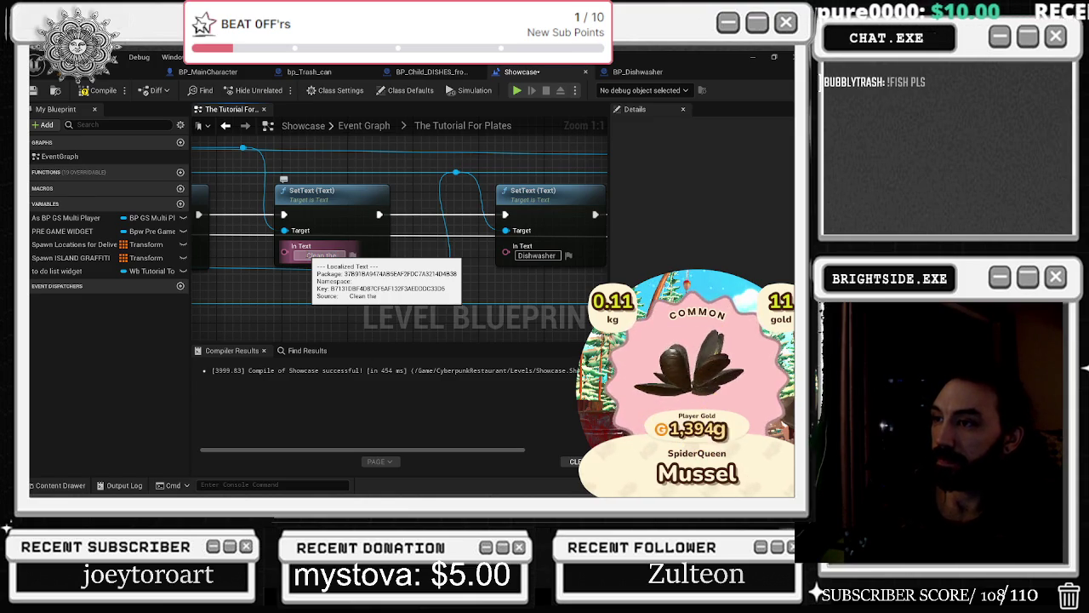
text(plates!)
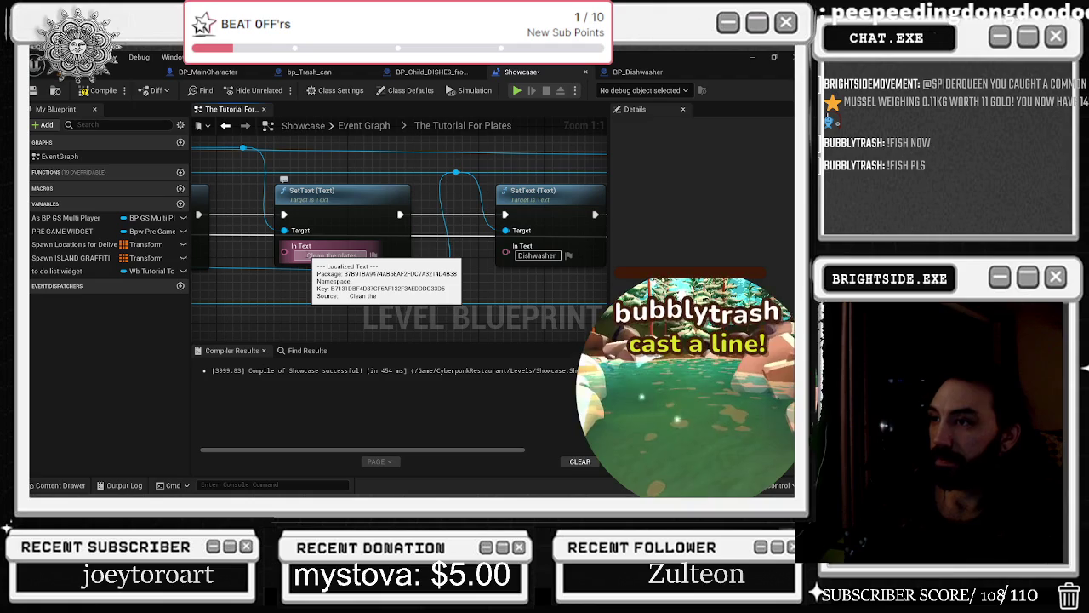
key(BackSpace)
text(in)
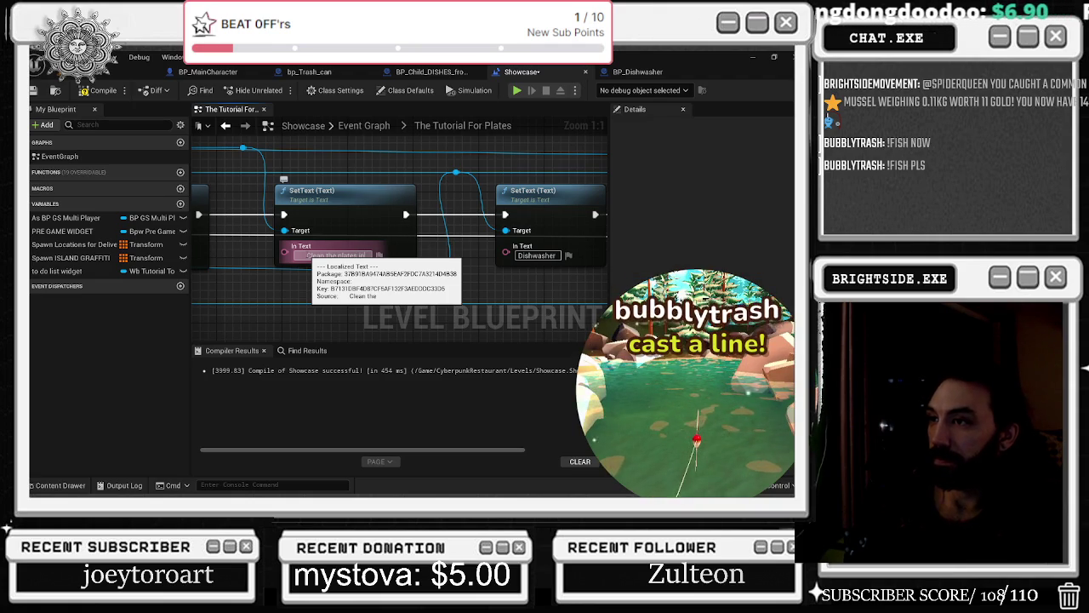
key(BackSpace)
key(BackSpace)
key(BackSpace)
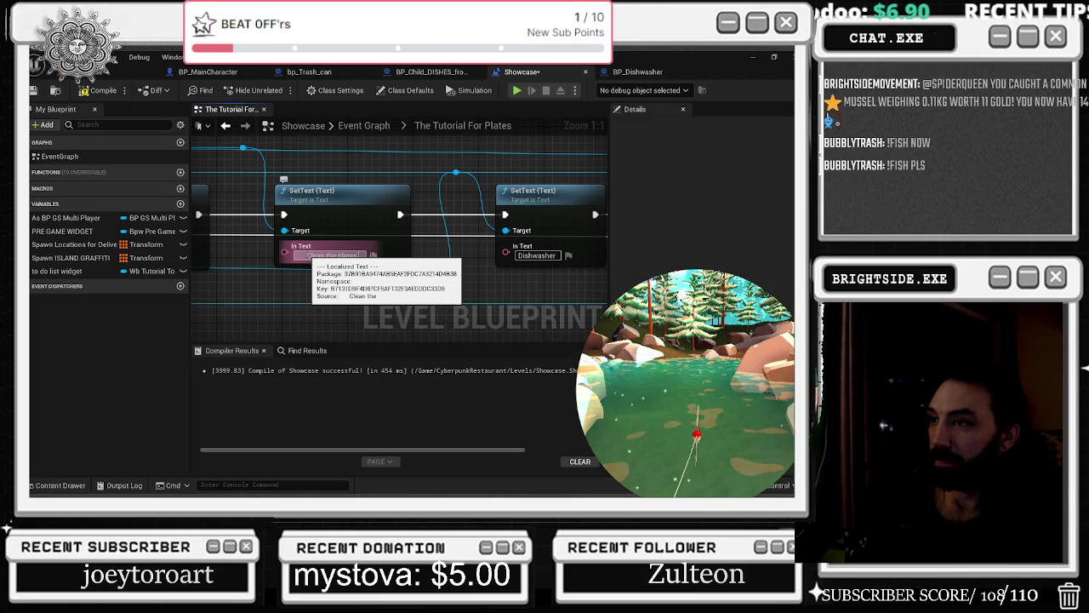
text( in t)
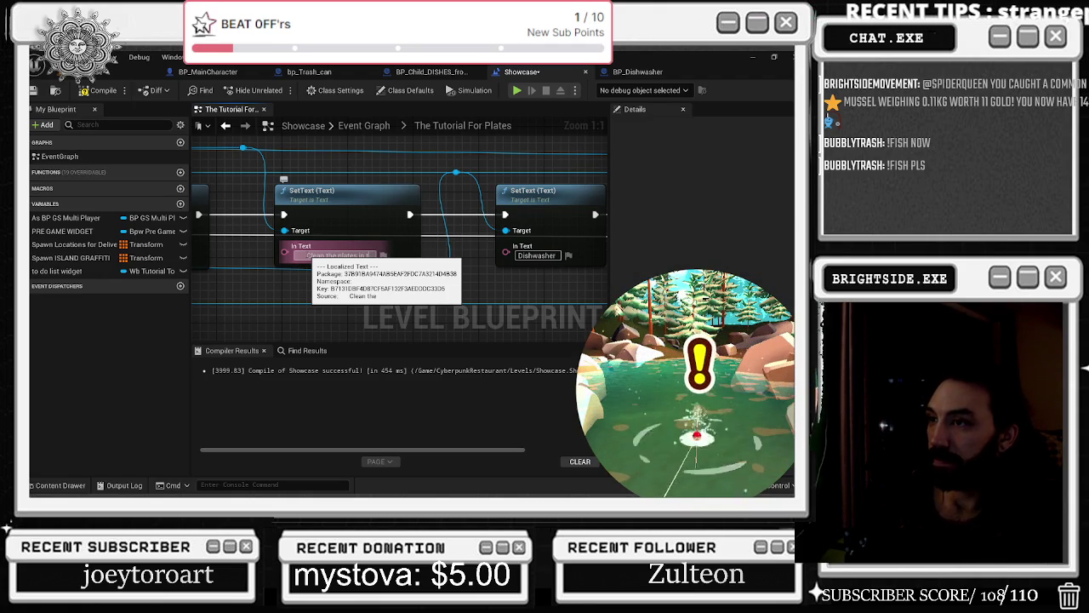
text(he dish)
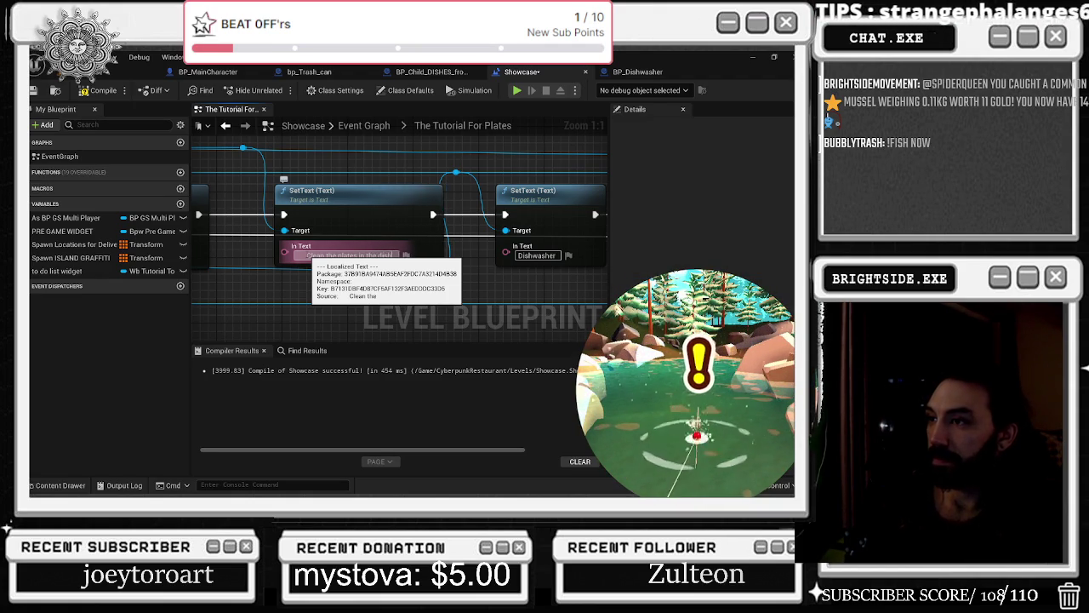
text(washer to)
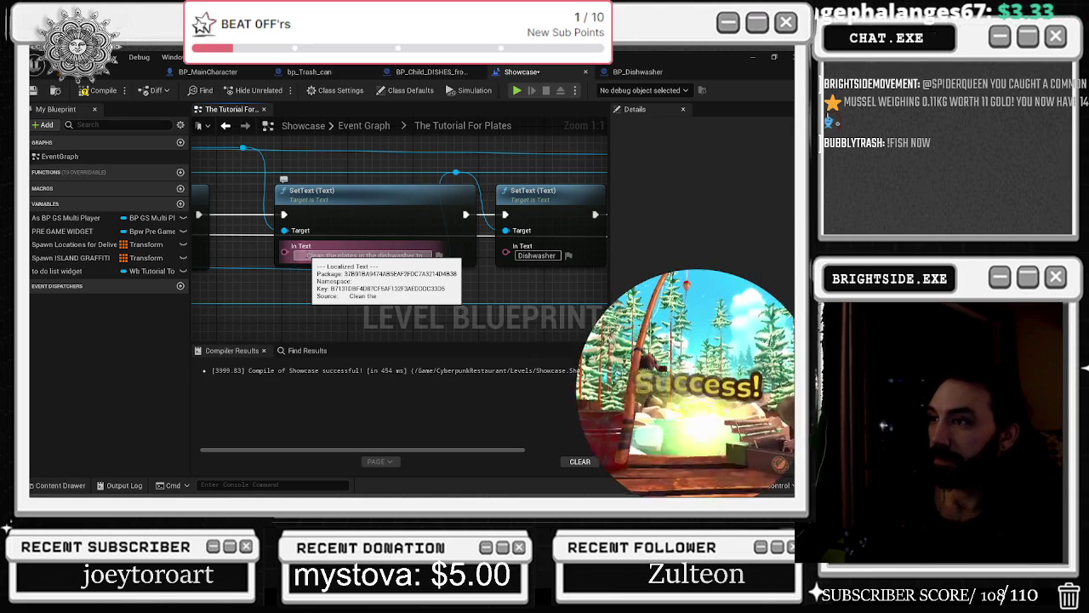
key(Return)
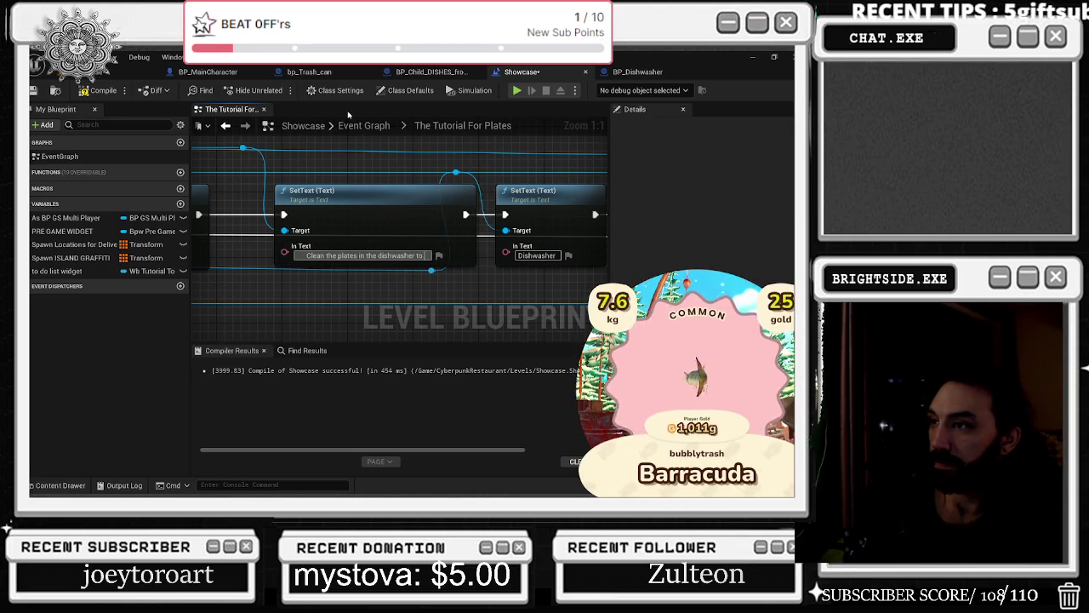
Reword the prompt as four lines: 'Bring the plates / in the dishwasher to make / sure your worker can complete / orders'.
key(shift+Return)
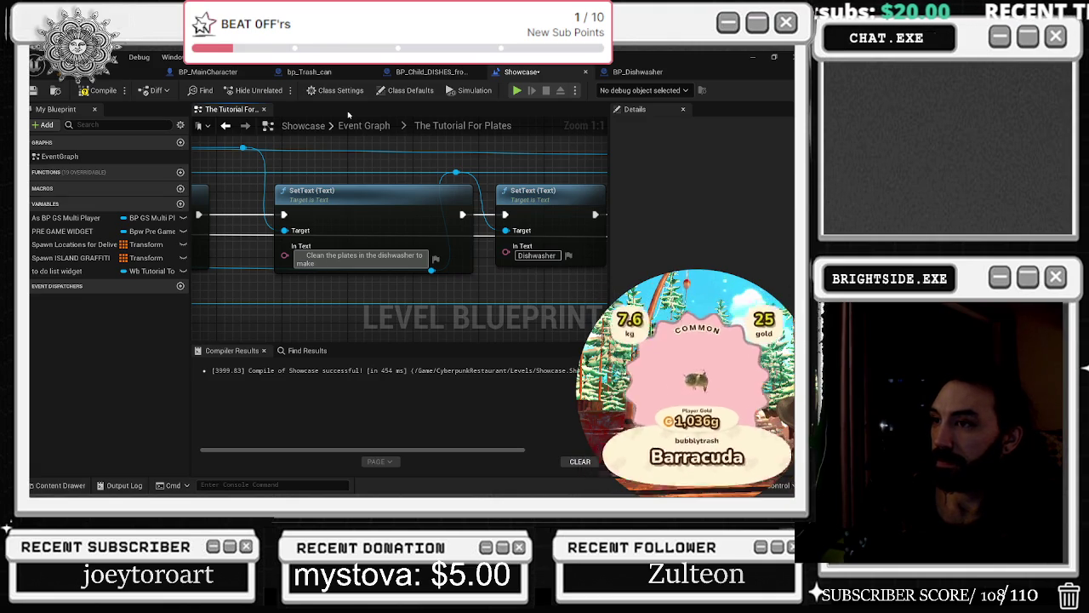
text( sure your worker)
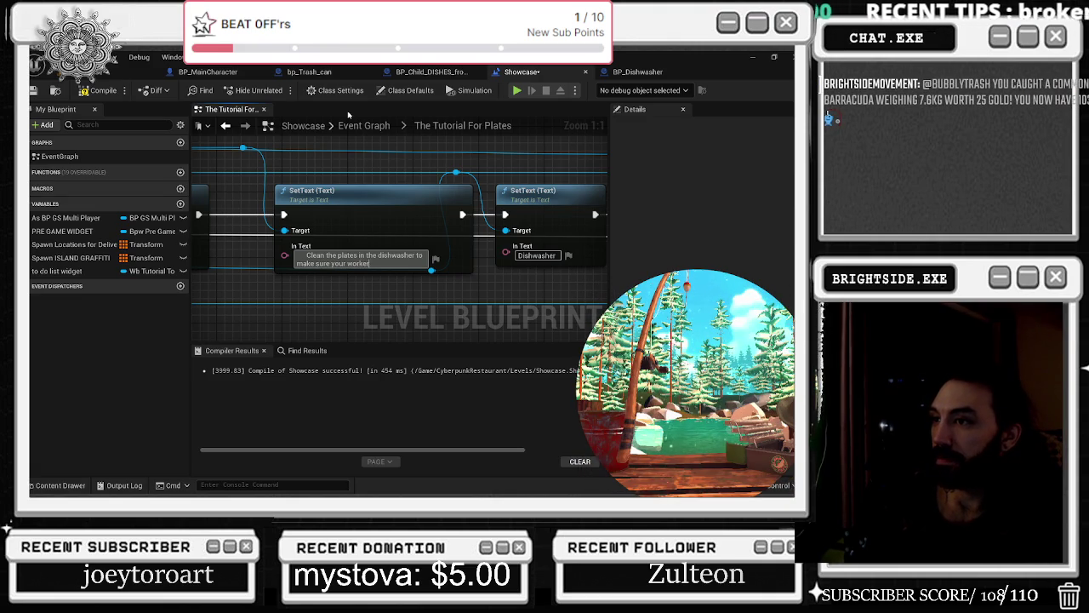
text( can)
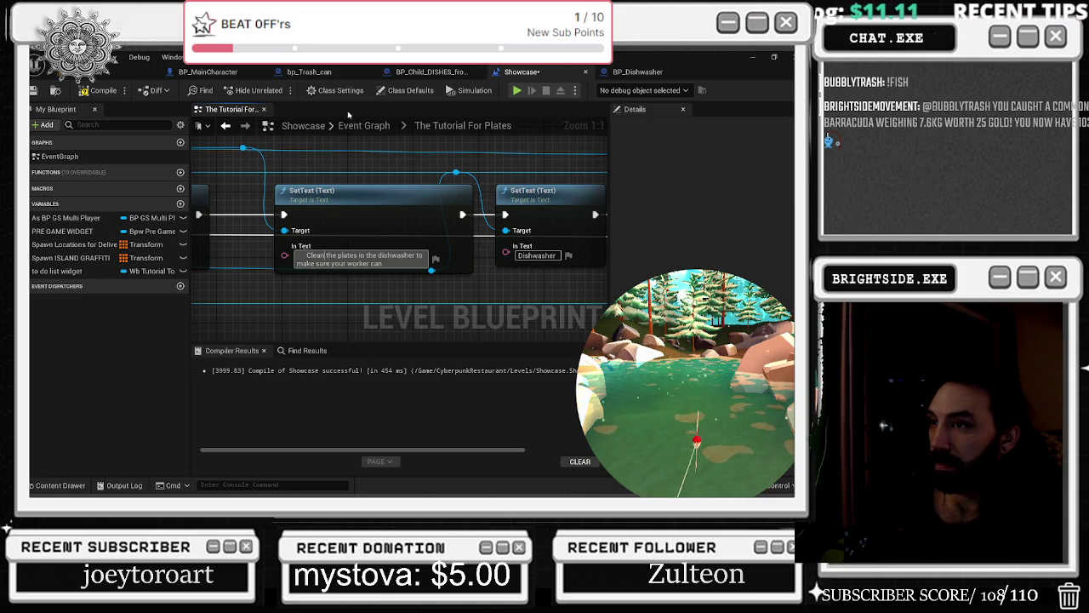
key(BackSpace)
key(BackSpace)
key(BackSpace)
text(Bring)
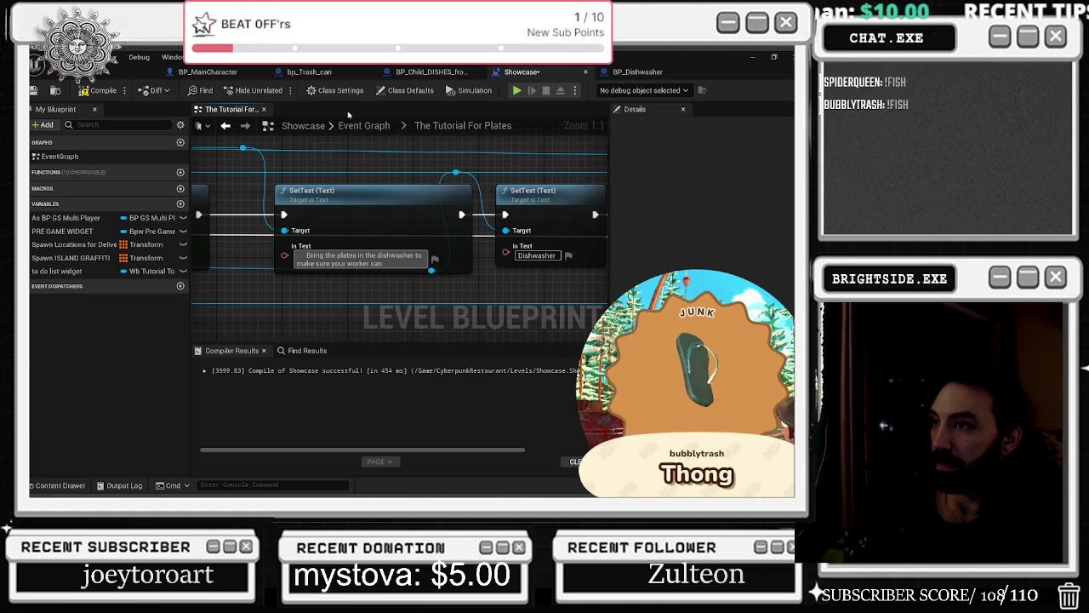
text( compl)
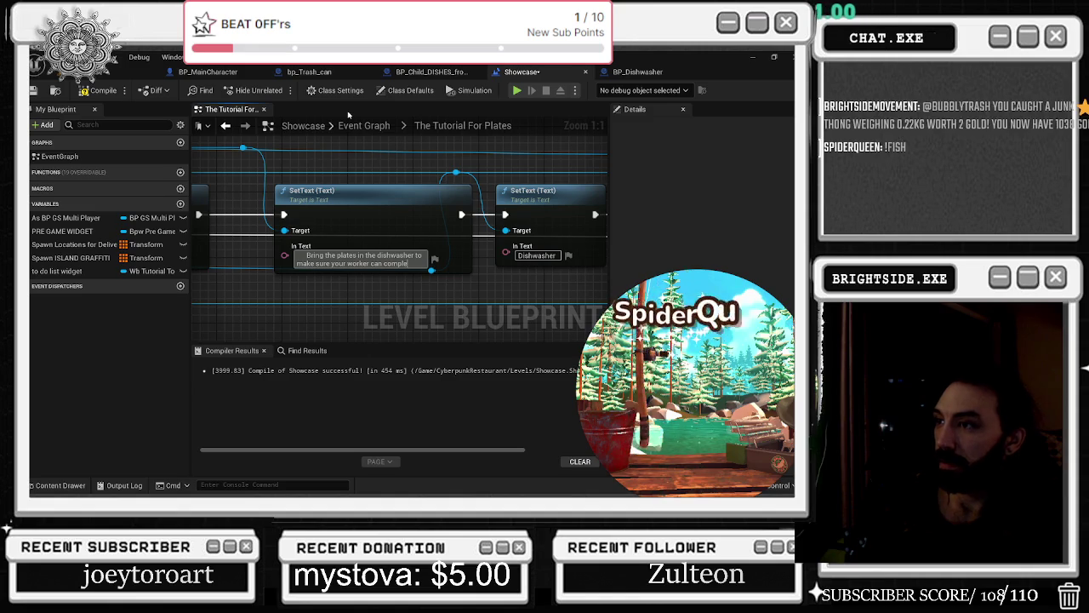
text(e)
key(shift+Return)
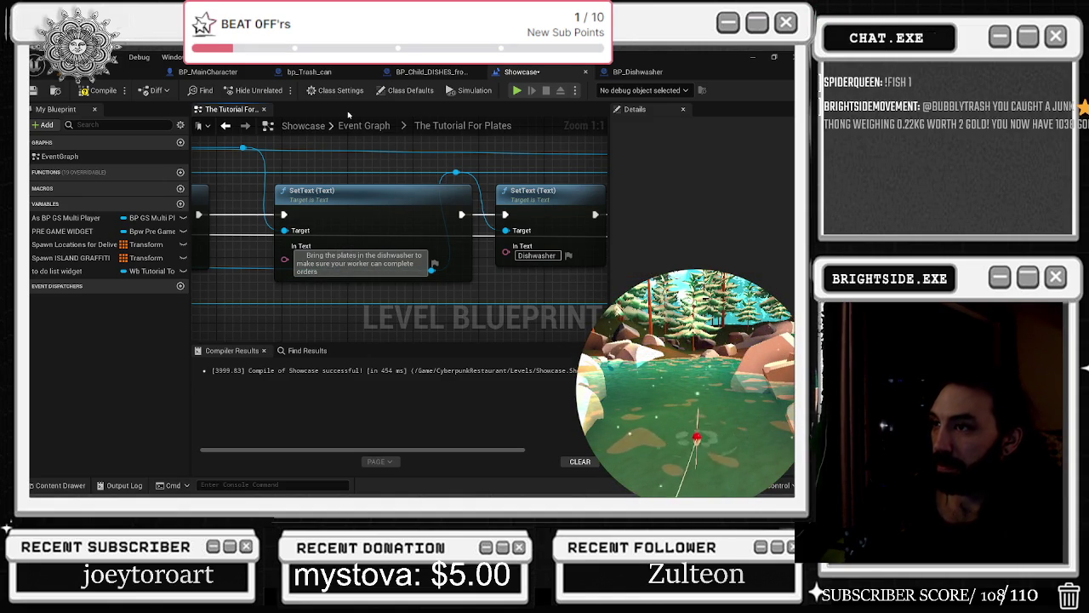
key(shift+Return)
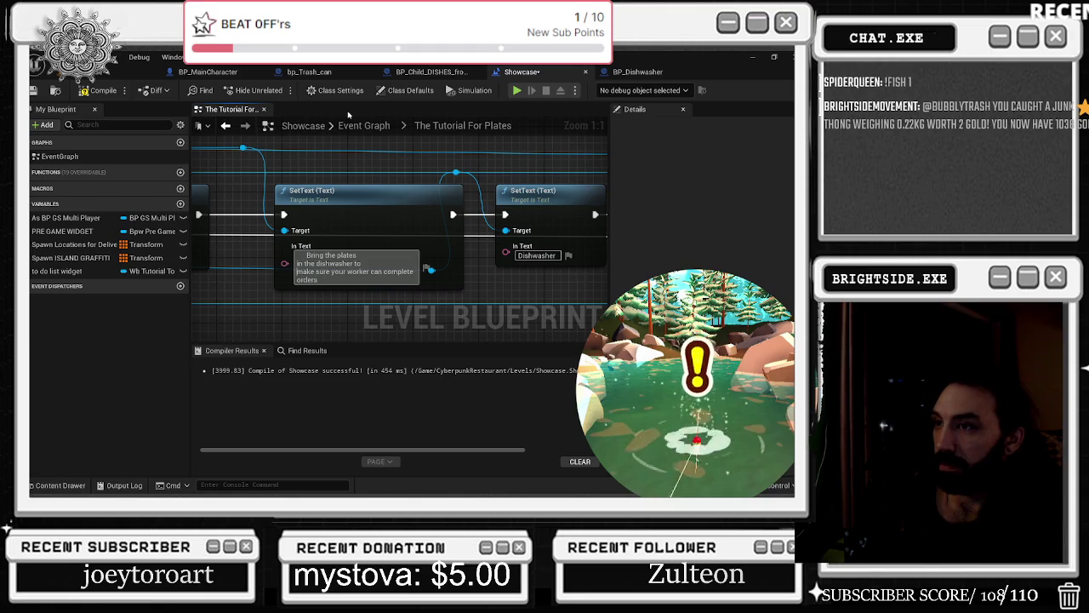
key(BackSpace)
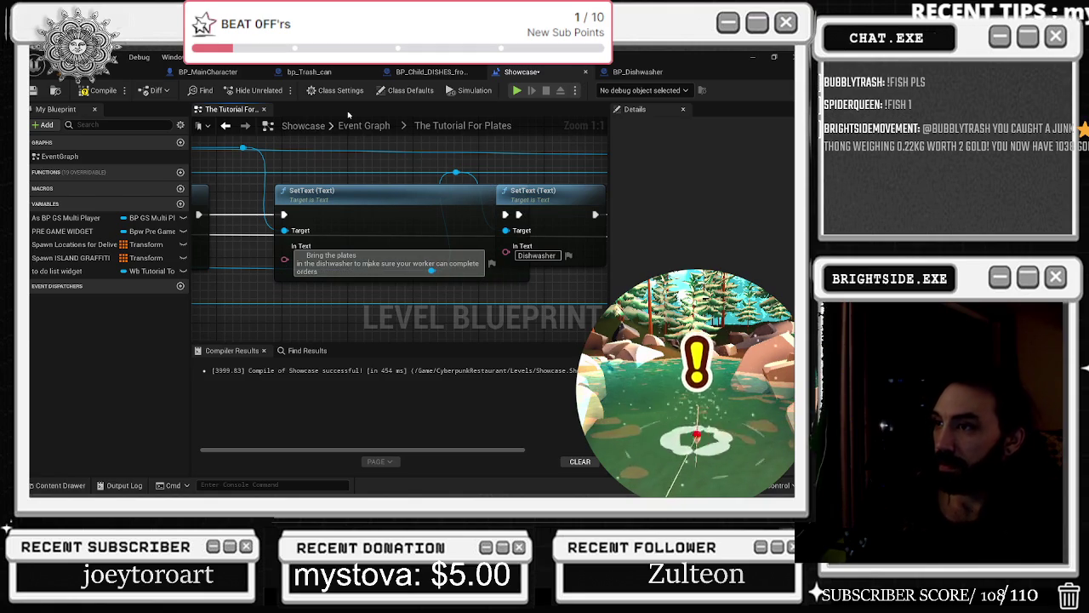
key(shift+Return)
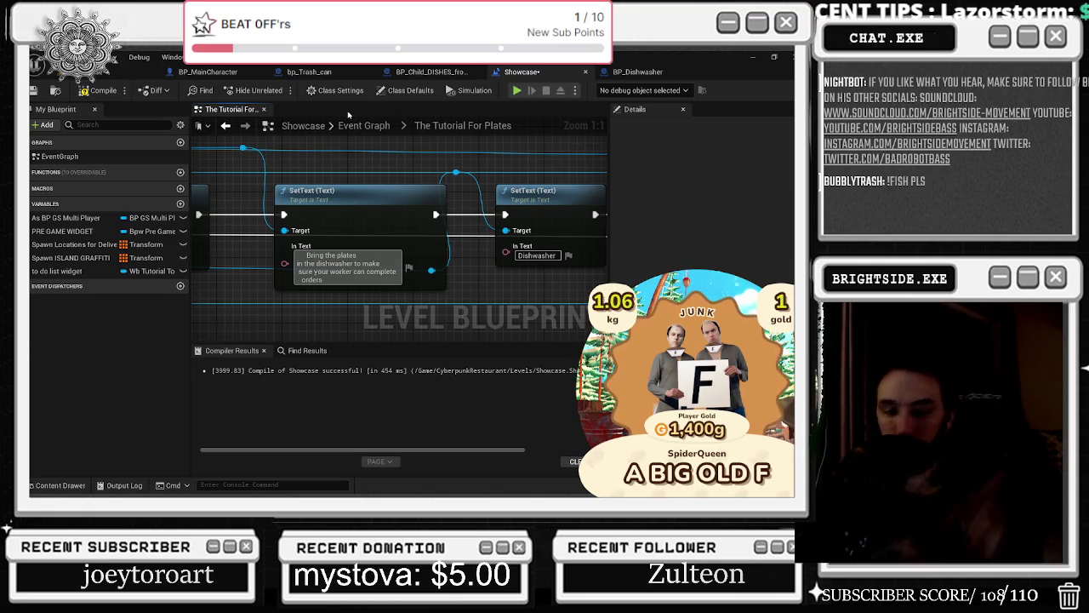
Compile the Showcase level blueprint, save the level, and start a play-in-editor test.
click(99, 90)
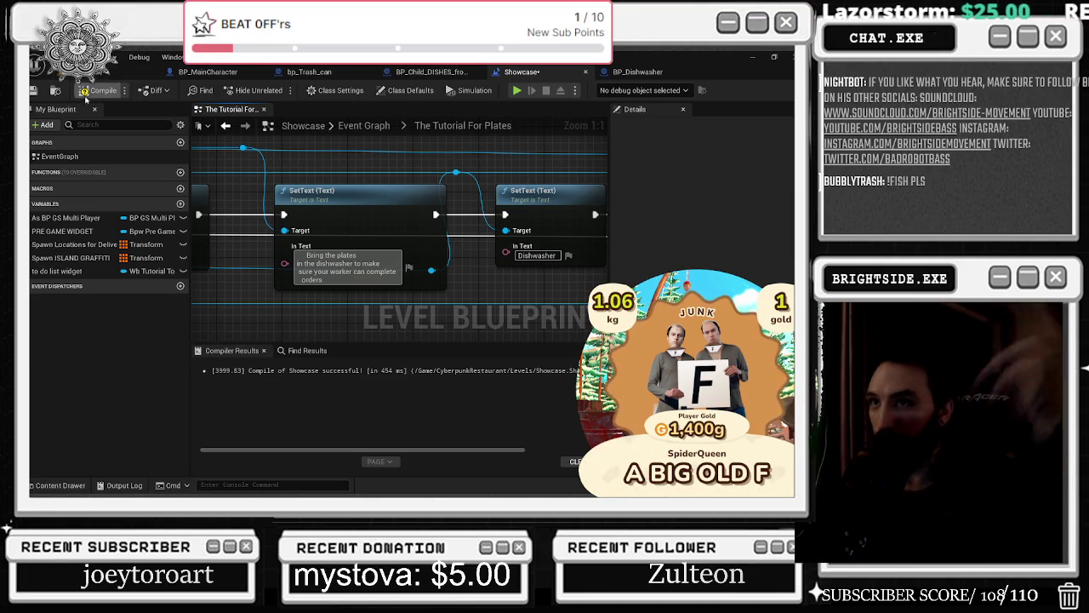
click(34, 90)
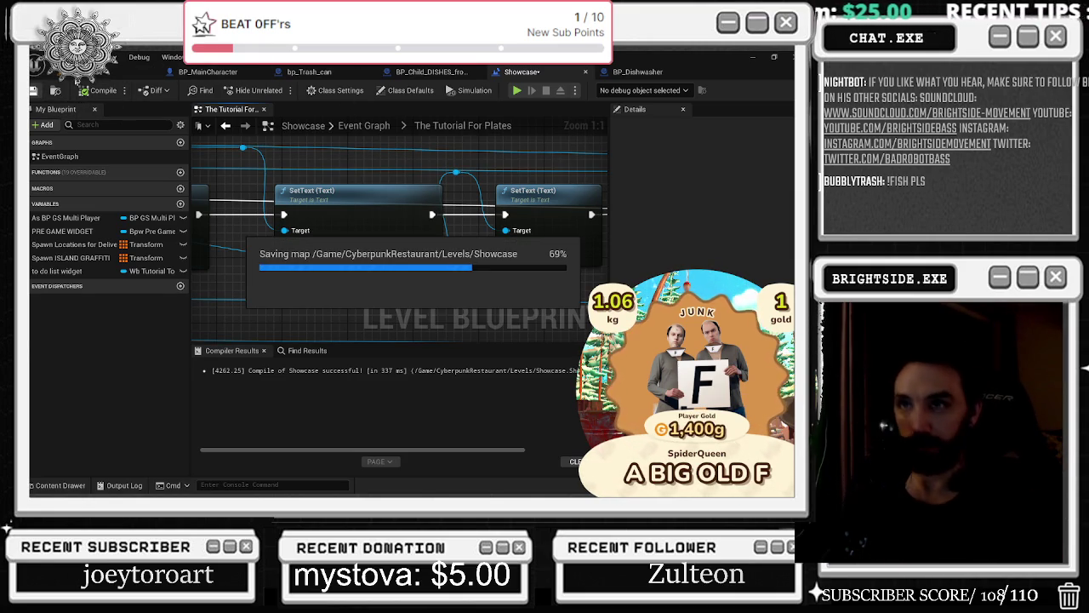
click(85, 73)
click(34, 90)
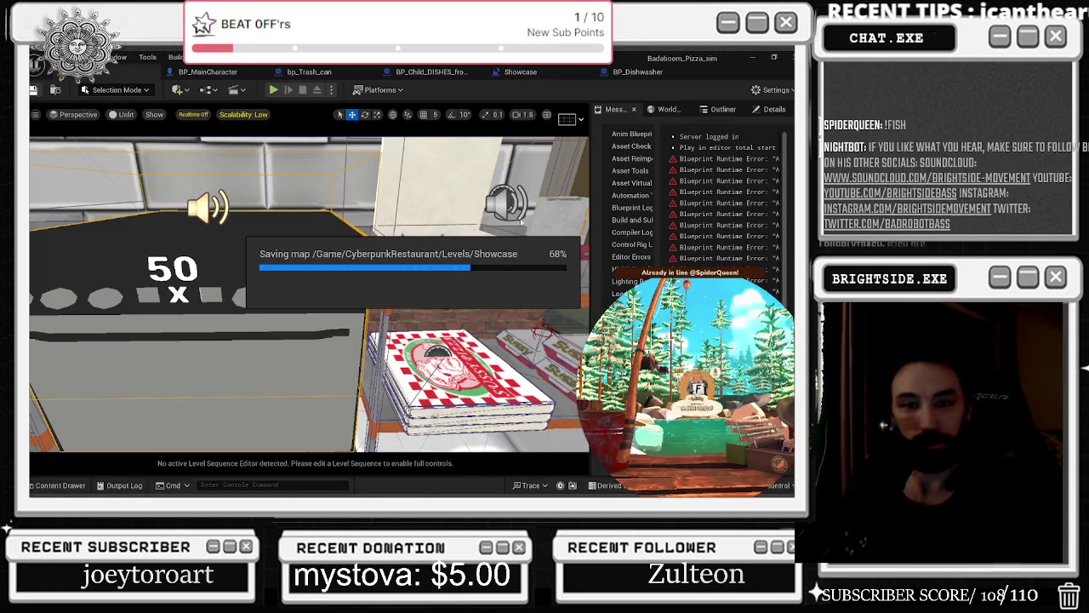
click(274, 89)
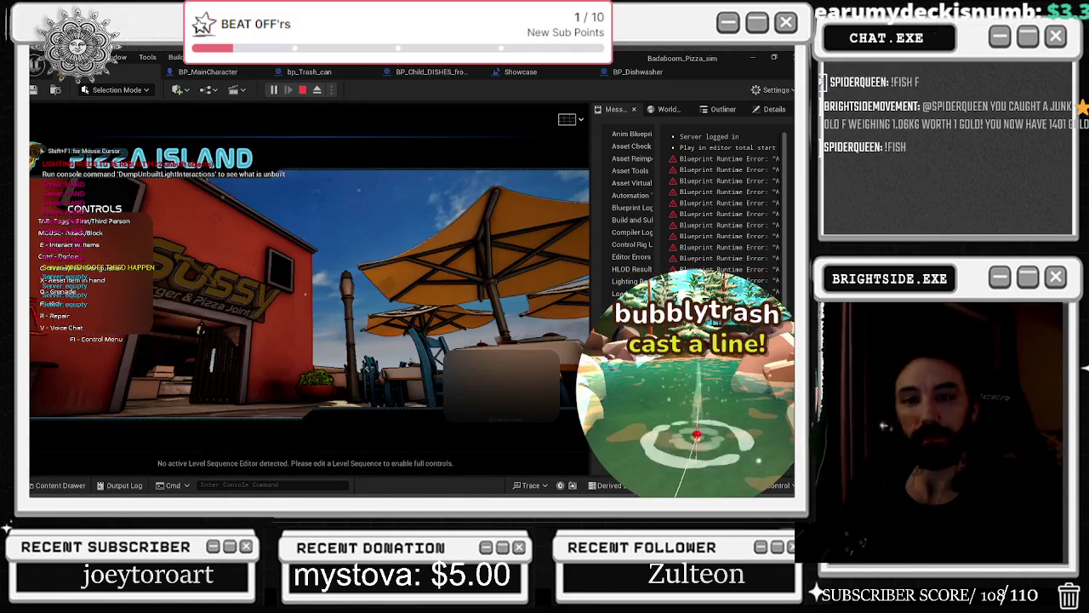
Walk the chef across the patio in play mode, then return to the Showcase level blueprint graph.
key(w)
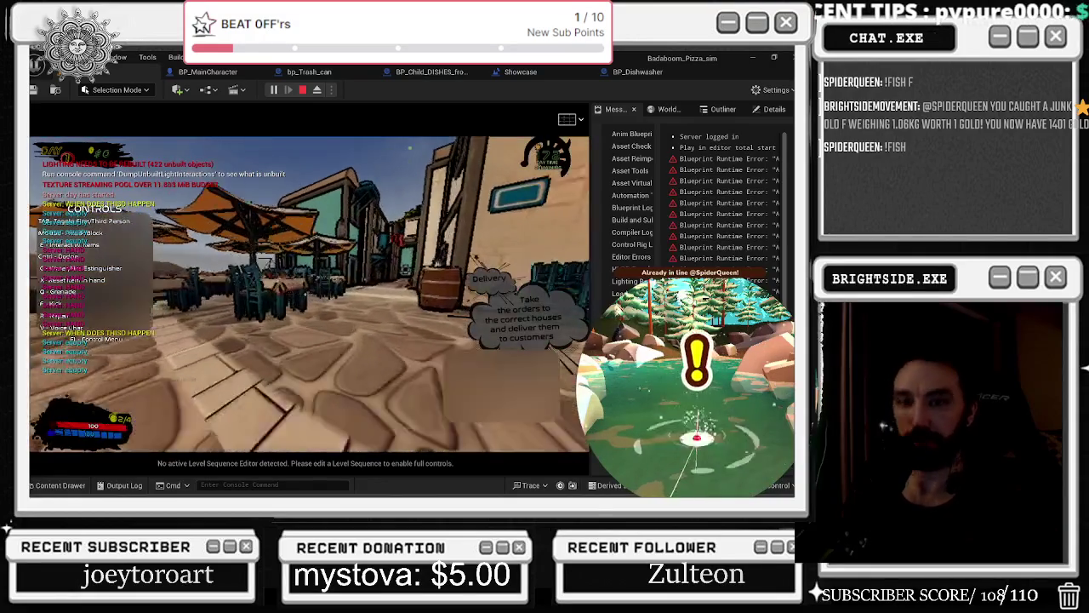
key(w)
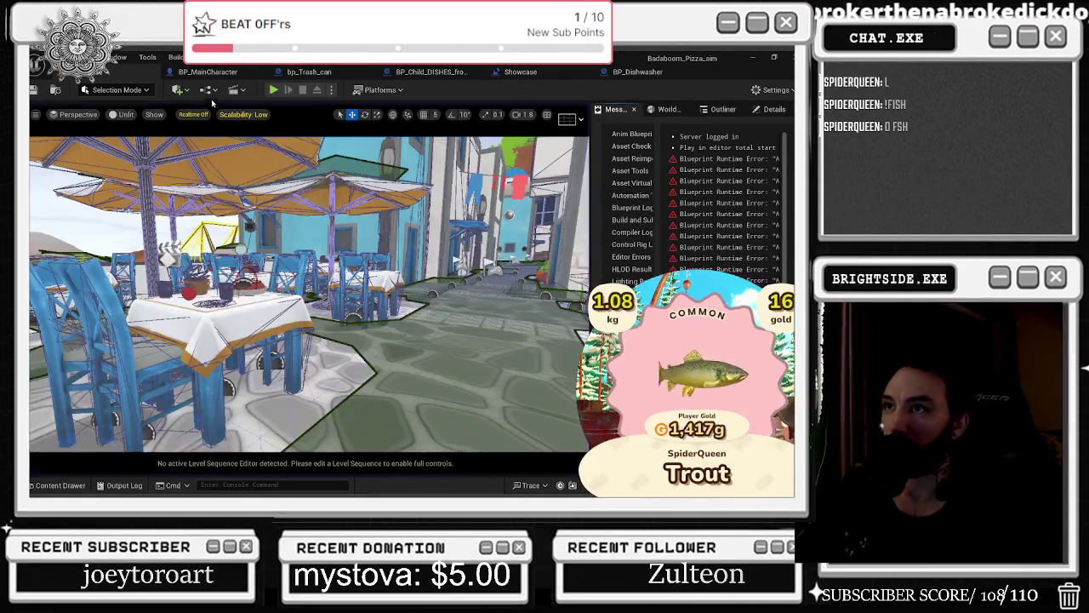
click(534, 71)
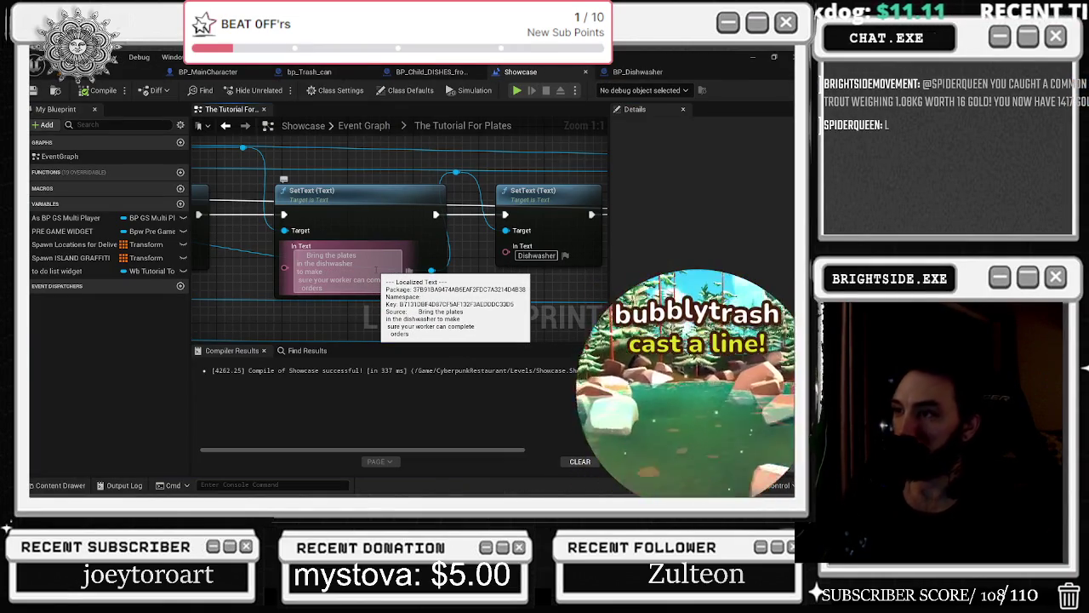
Rearrange the line breaks in the plates prompt so 'complete orders' shares one line, then compile and save.
click(353, 263)
key(shift+Return)
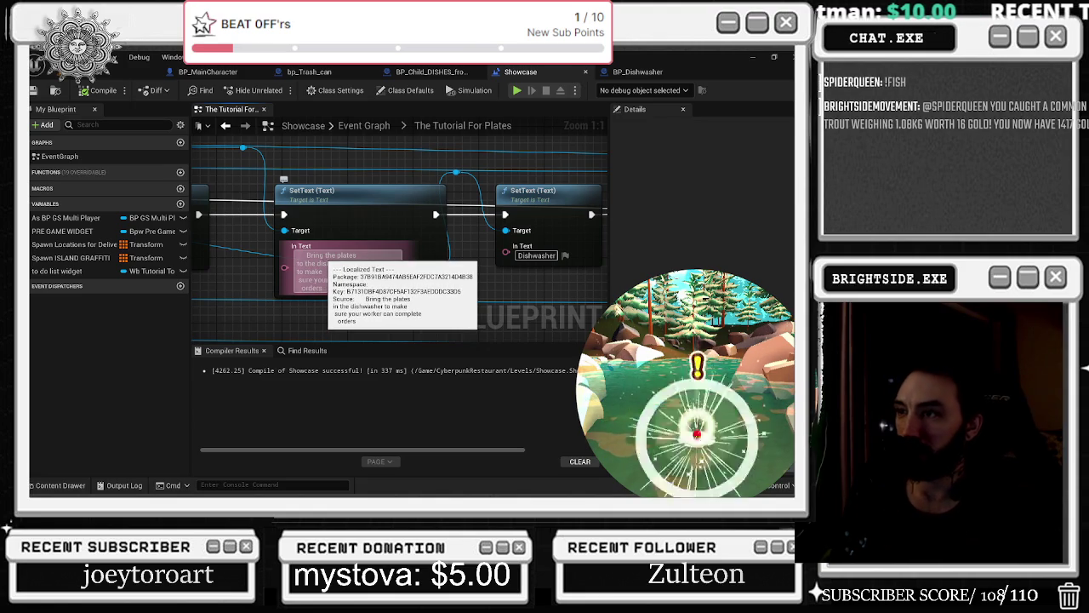
click(454, 275)
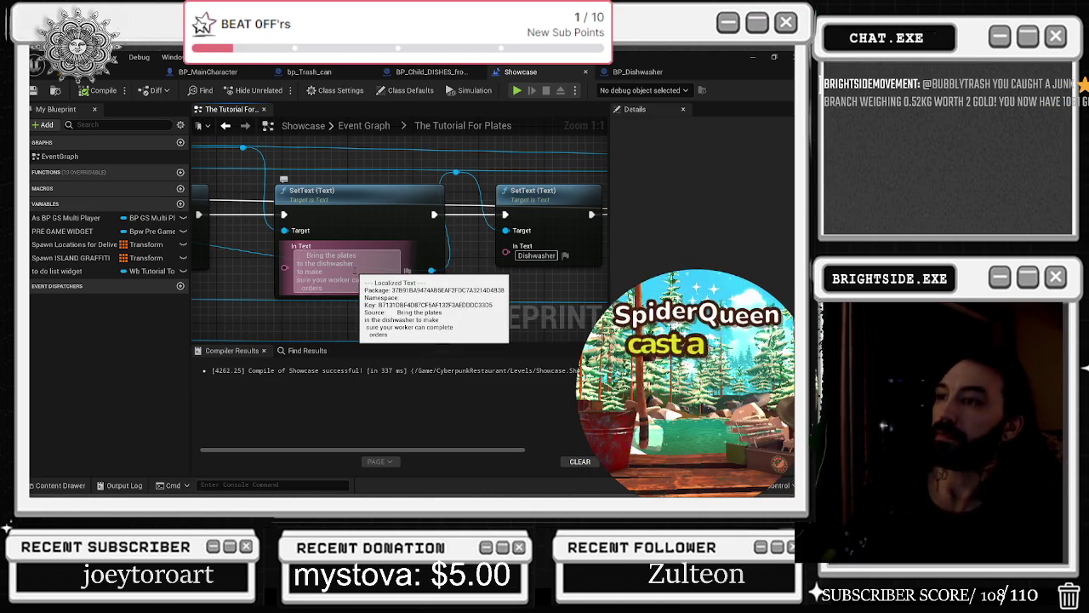
key(Delete)
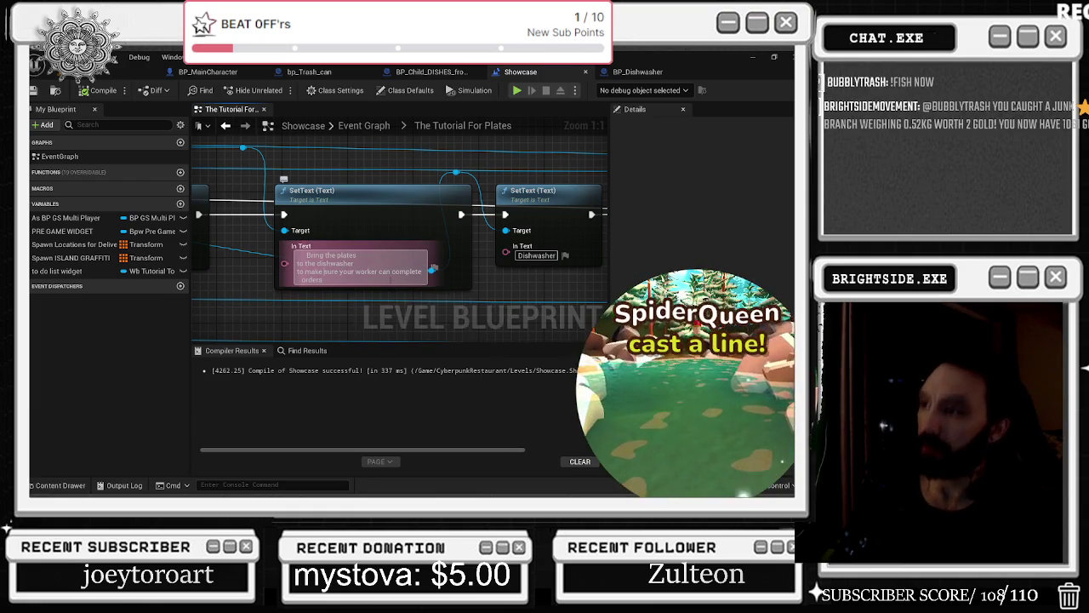
key(shift+Return)
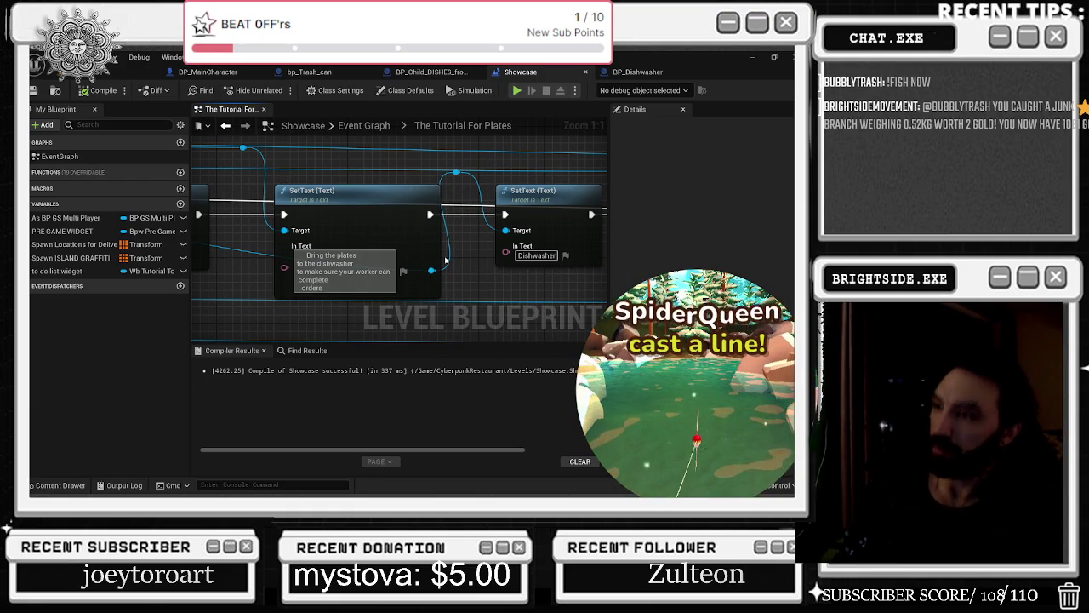
key(BackSpace)
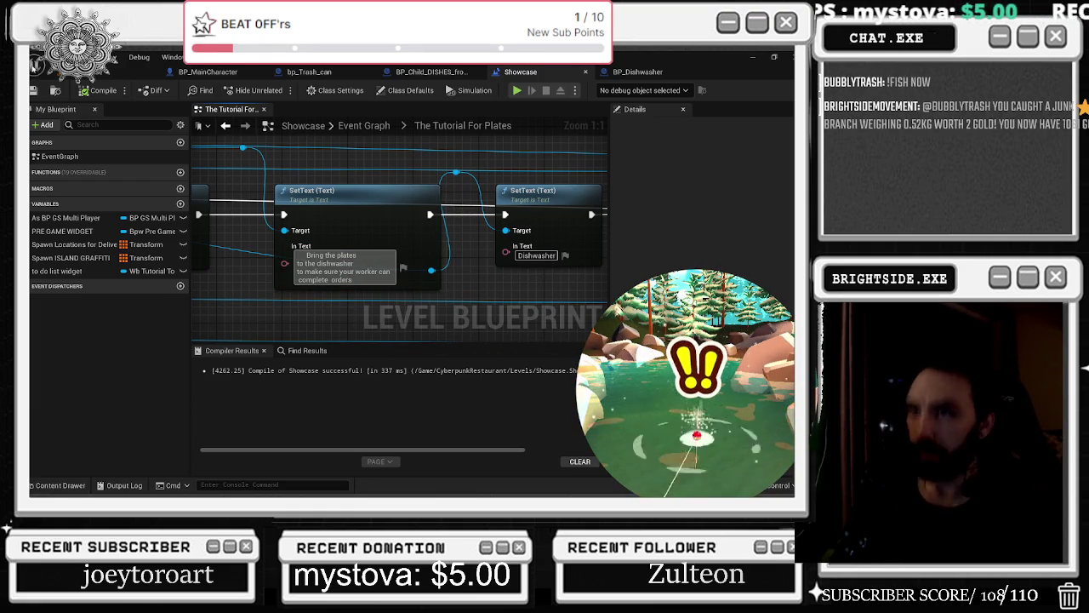
click(95, 90)
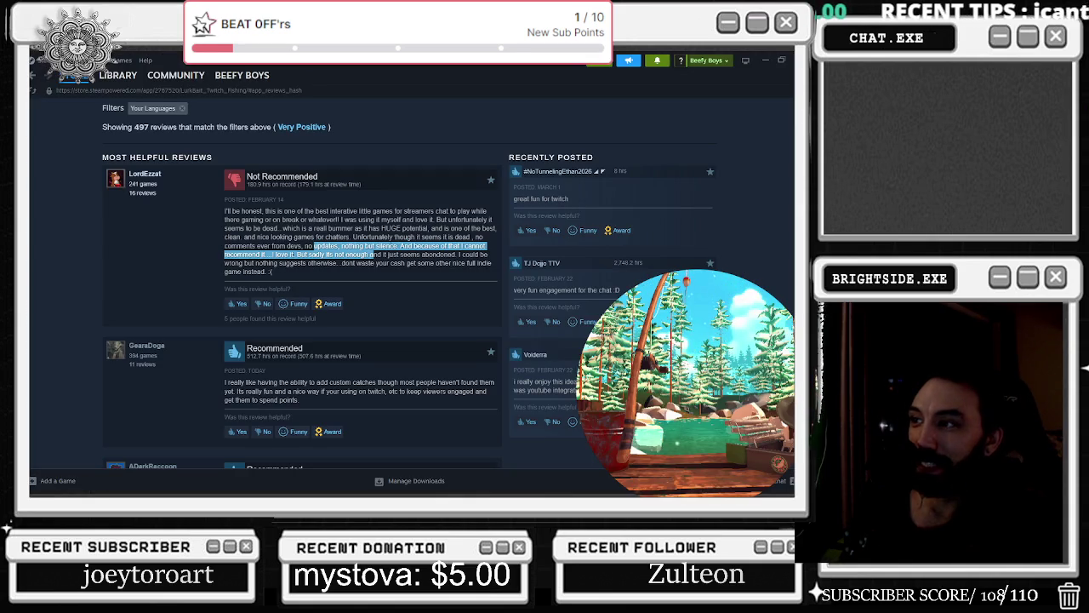
Highlight a negative review's complaint and scroll through the LurkBait Twitch Fishing reviews, then return to Unreal.
mouse_move(229, 246)
mouse_down()
mouse_move(435, 246)
mouse_move(294, 265)
mouse_move(288, 255)
mouse_move(451, 273)
mouse_up()
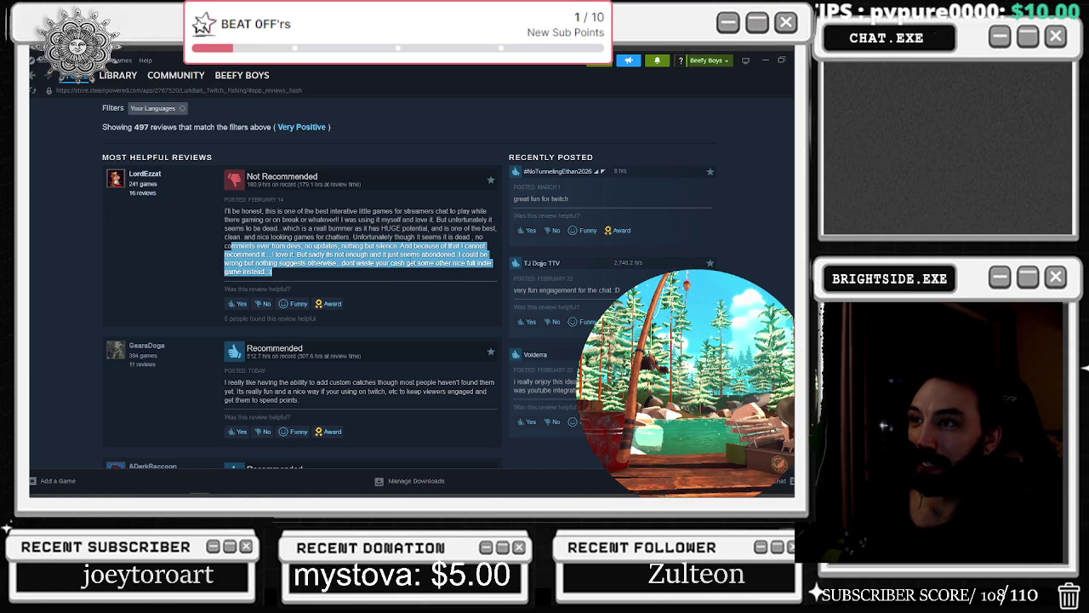
scroll(408, 261, down, 3)
scroll(315, 257, up, 3)
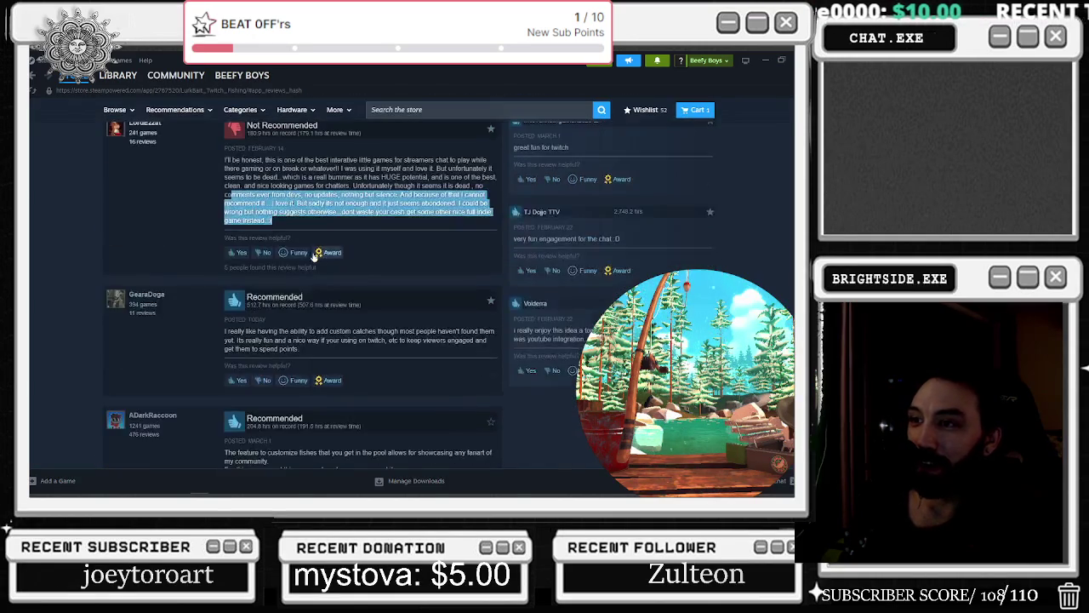
scroll(248, 237, up, 2)
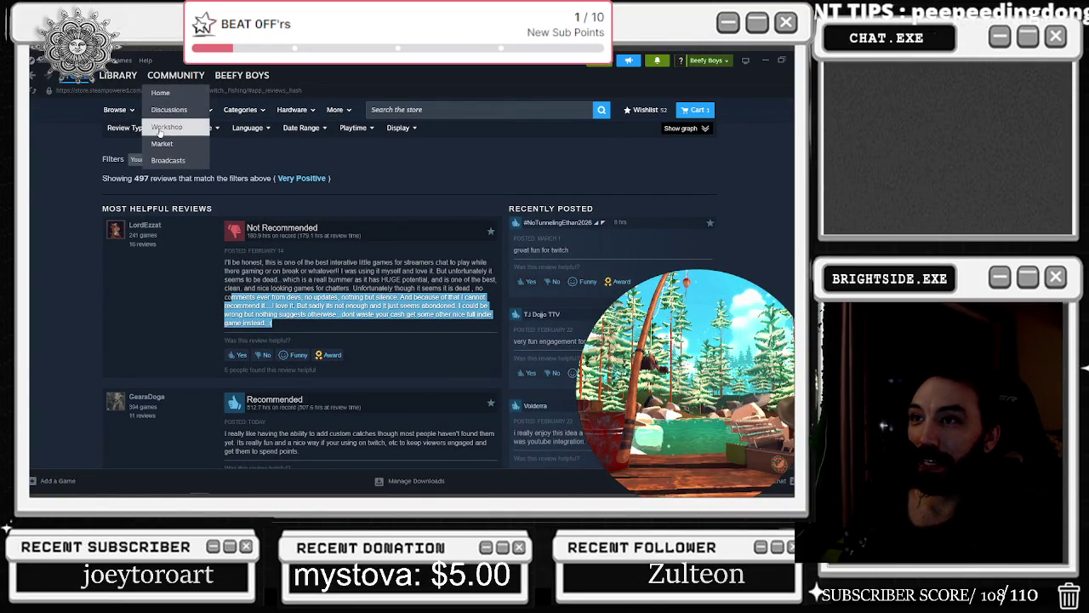
scroll(203, 254, up, 3)
scroll(428, 303, up, 10)
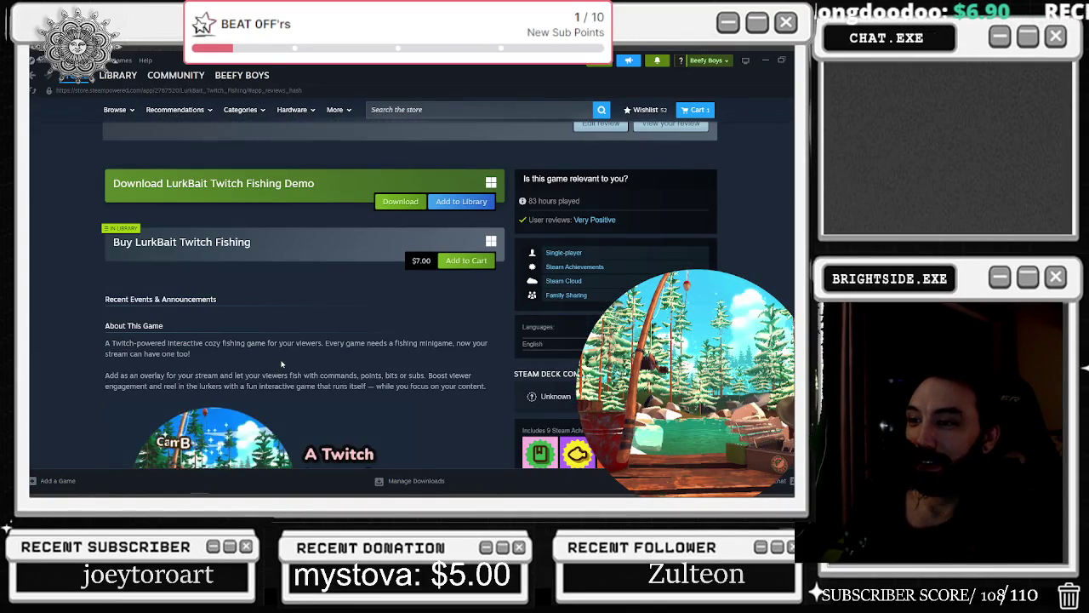
scroll(122, 299, up, 3)
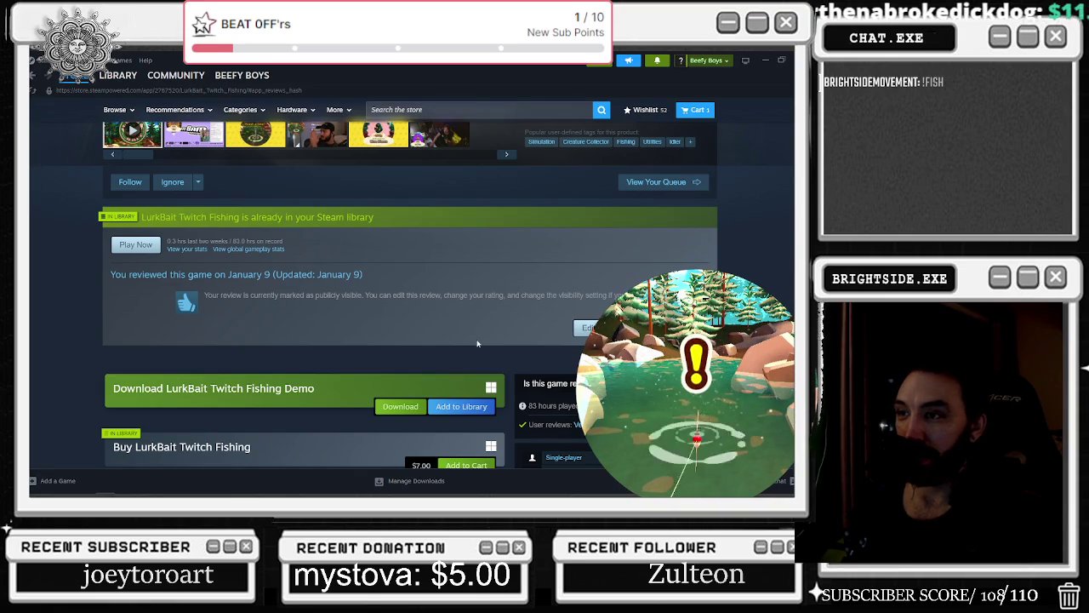
scroll(475, 340, down, 15)
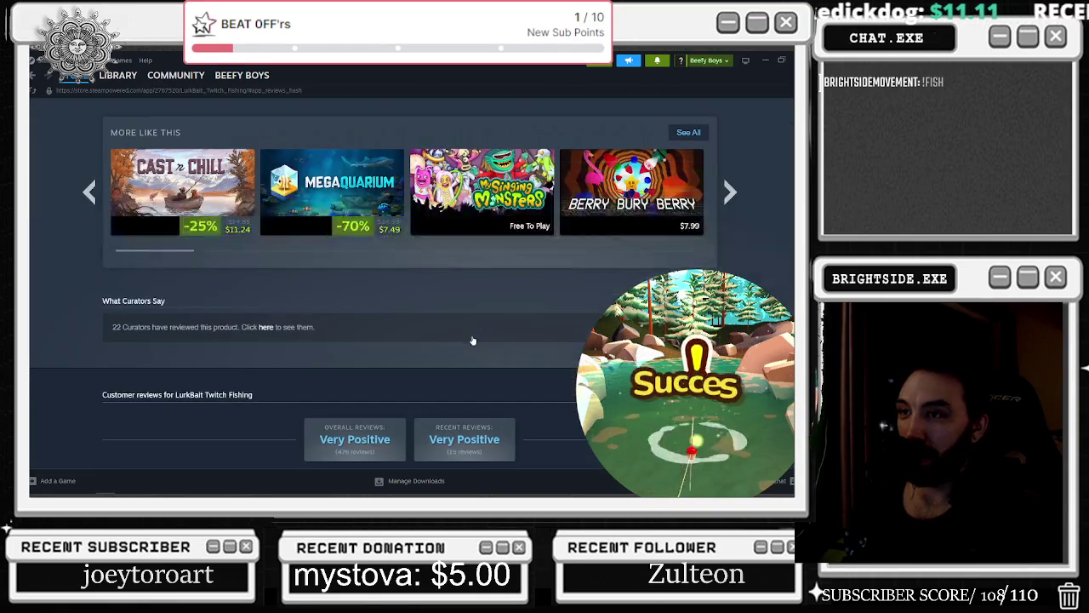
scroll(473, 340, down, 5)
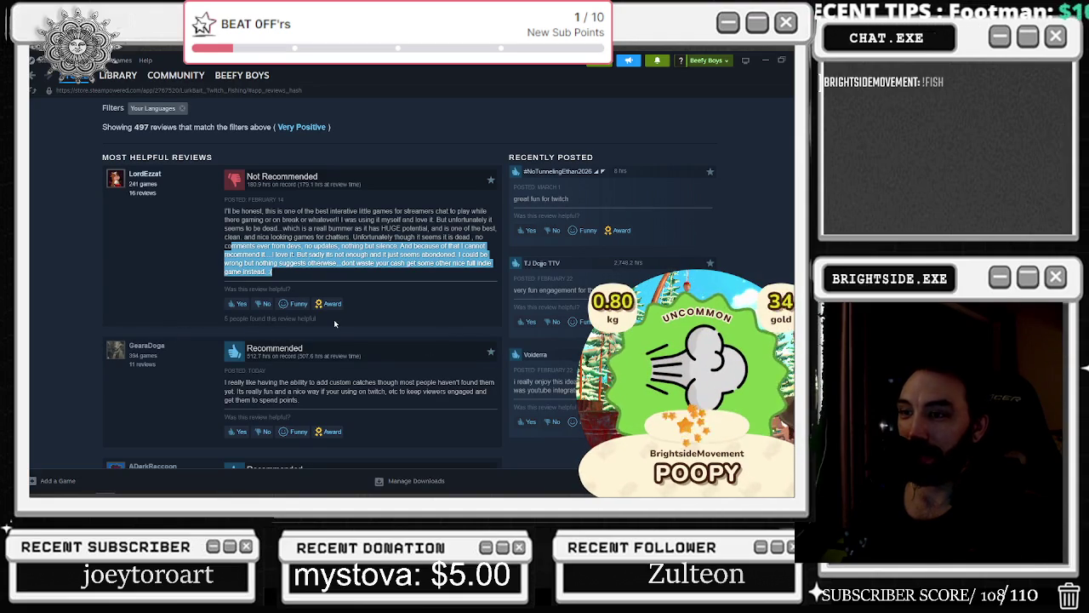
scroll(335, 323, down, 1)
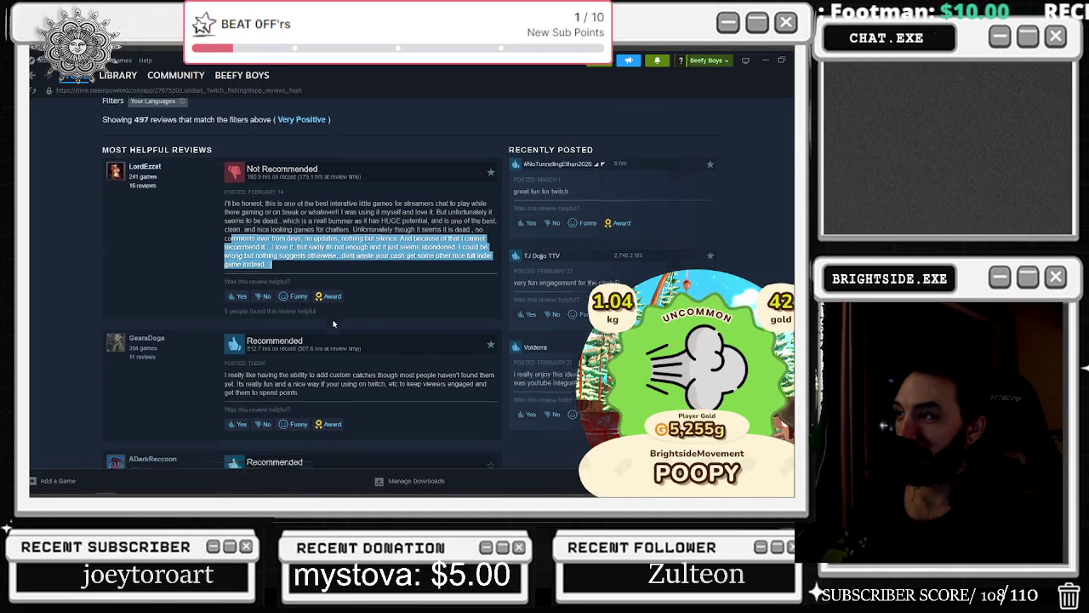
scroll(333, 324, down, 5)
scroll(334, 324, down, 2)
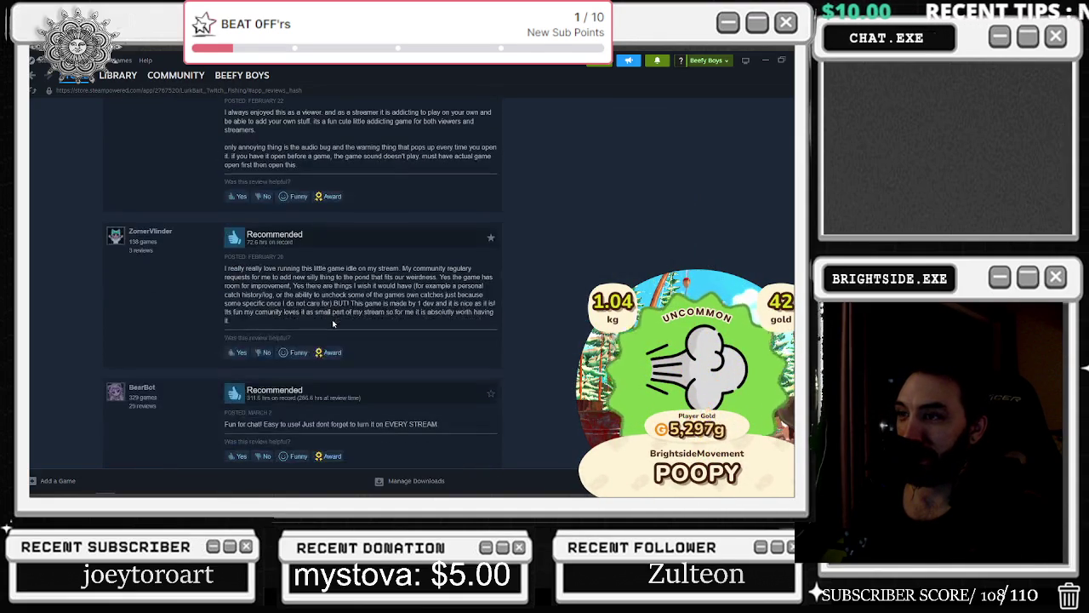
scroll(332, 324, down, 5)
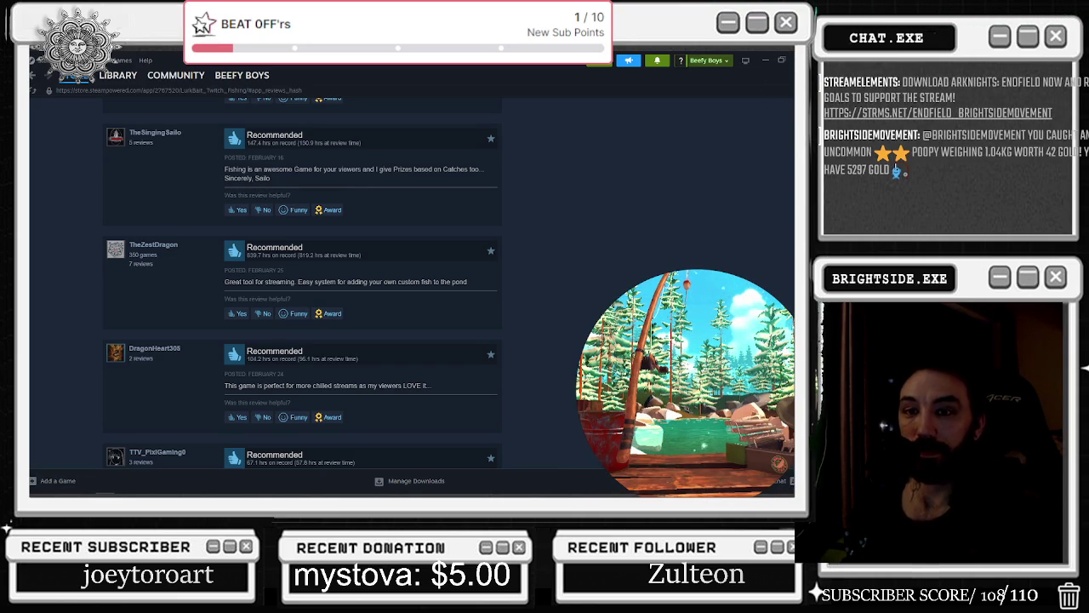
key(alt+Tab)
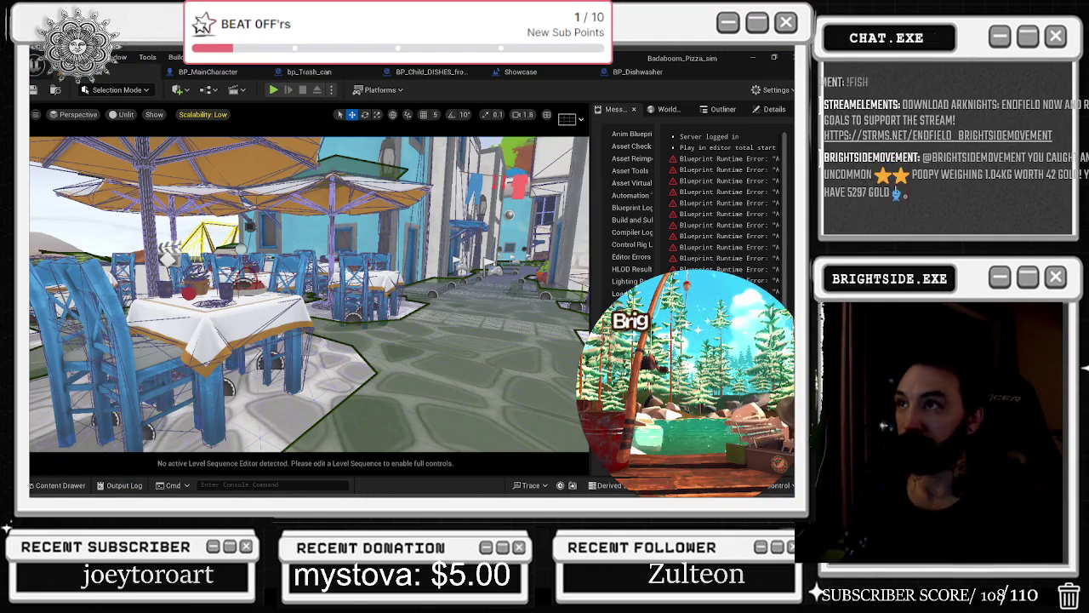
Change the second SetText prompt in the Showcase Level Blueprint from 'Dishwasher' to 'Clean Plates'.
click(630, 73)
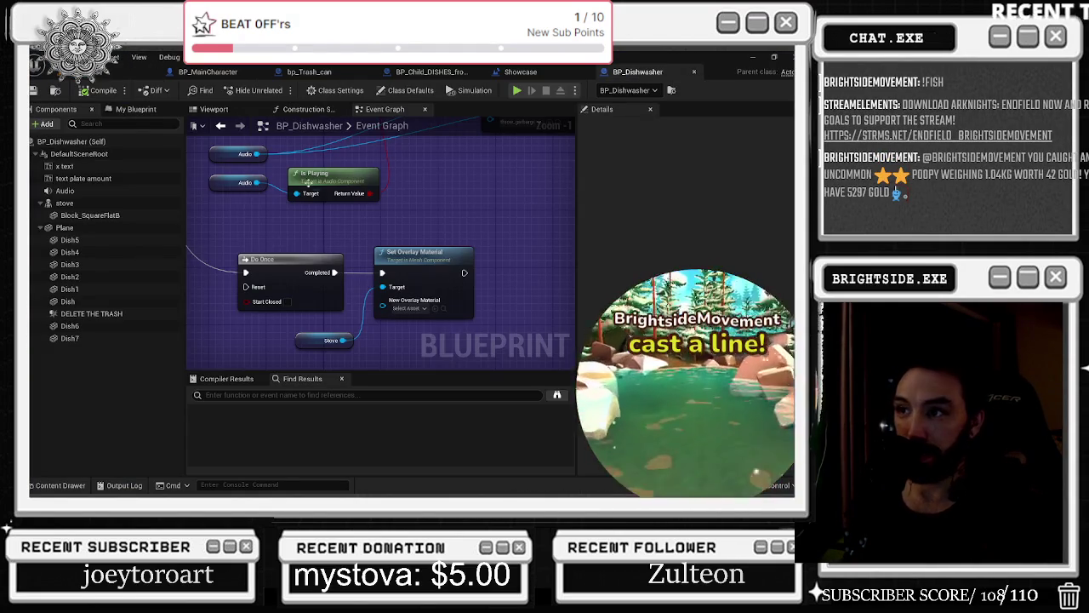
click(517, 72)
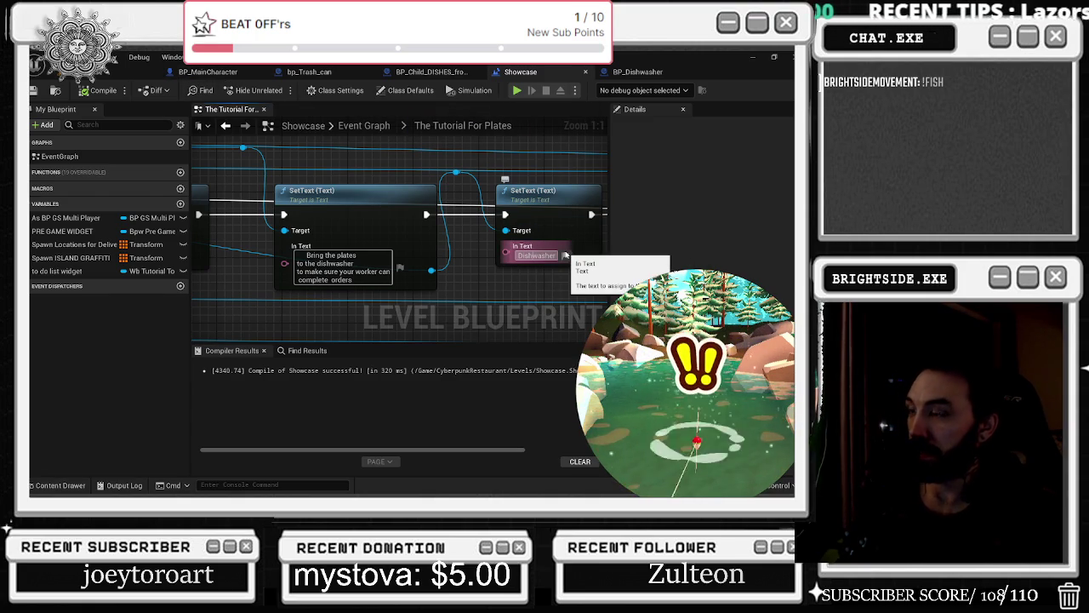
click(557, 255)
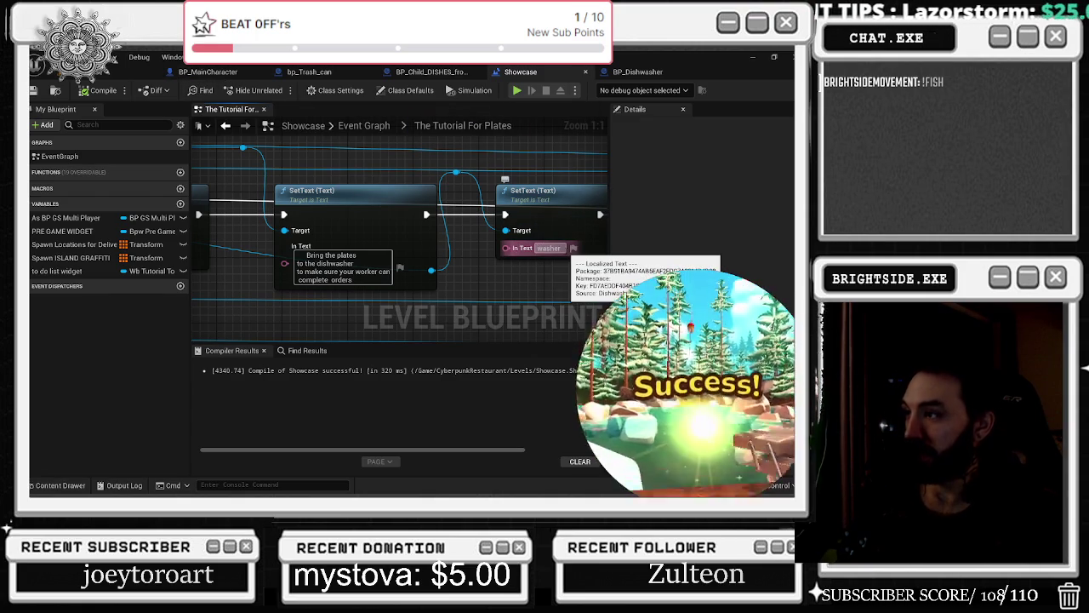
text(Clean Plates)
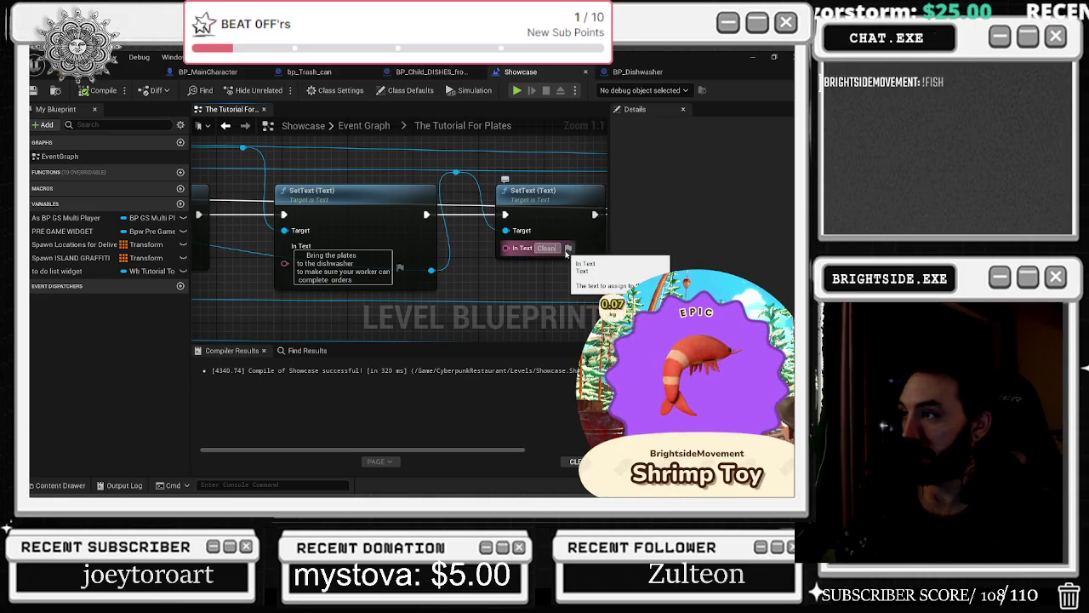
key(Return)
Recompile the blueprint, save the Showcase level, and return to the level viewport.
key(F7)
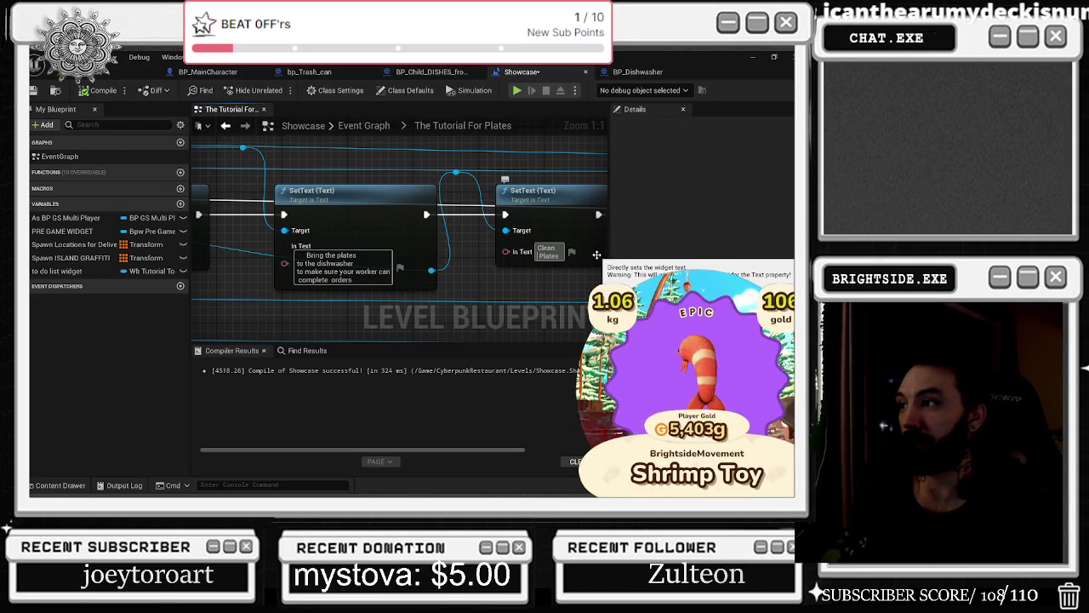
click(34, 90)
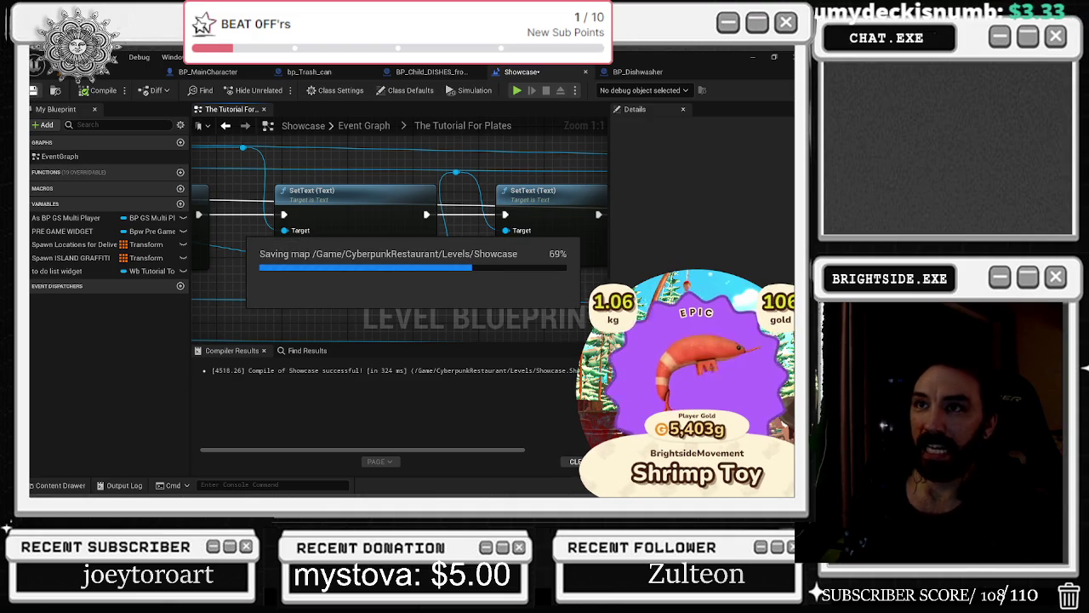
click(56, 91)
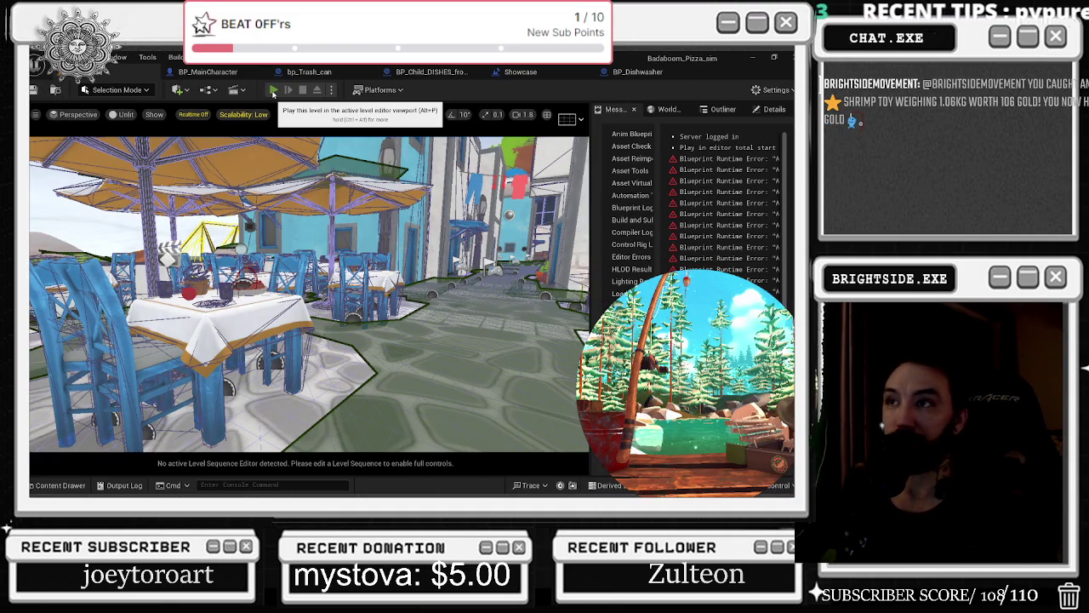
click(273, 90)
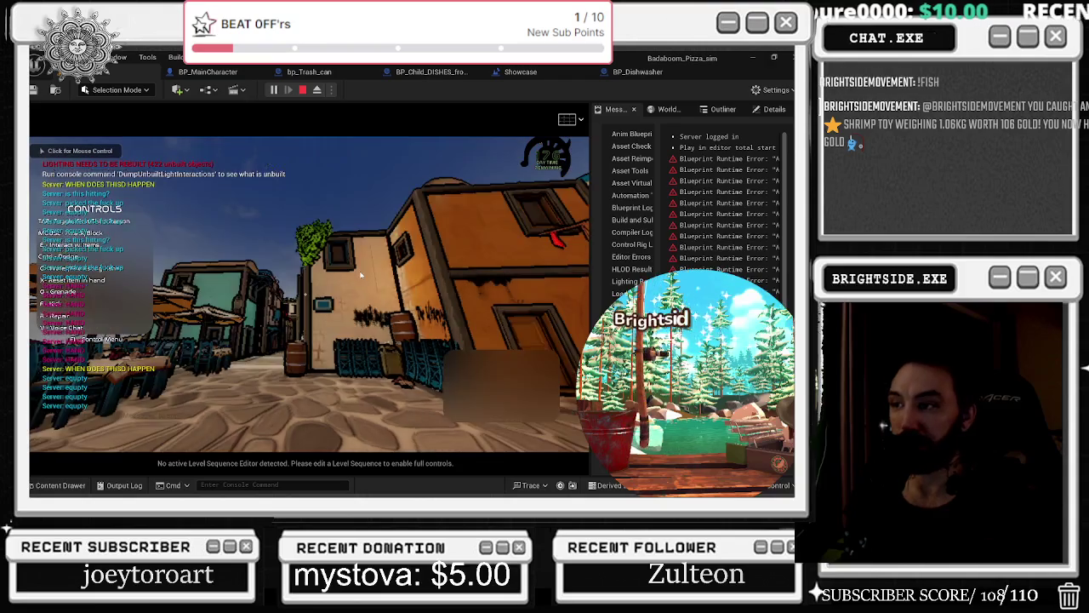
click(360, 275)
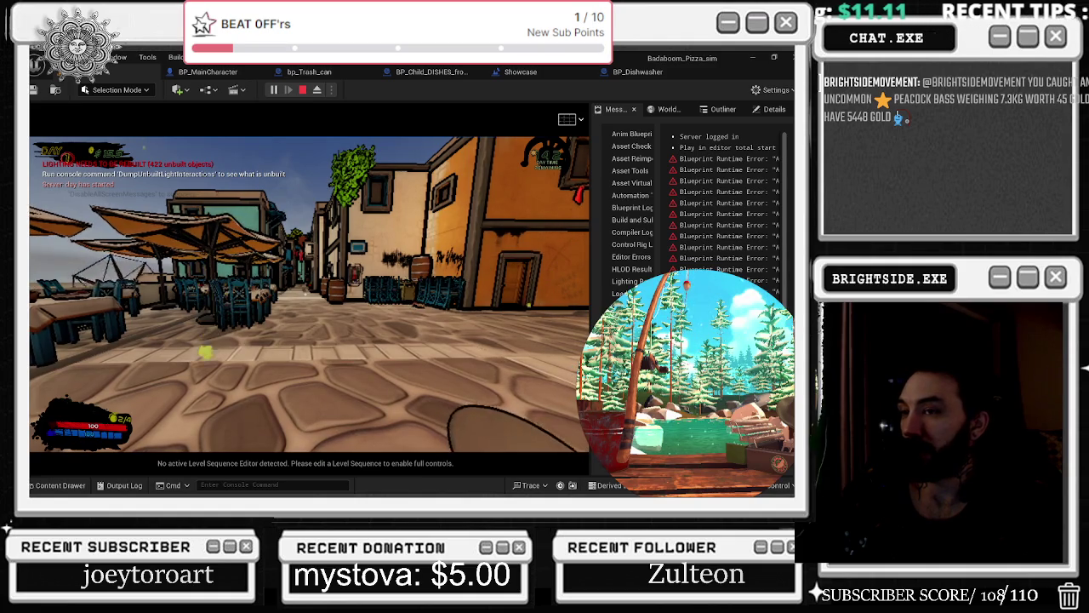
key(Escape)
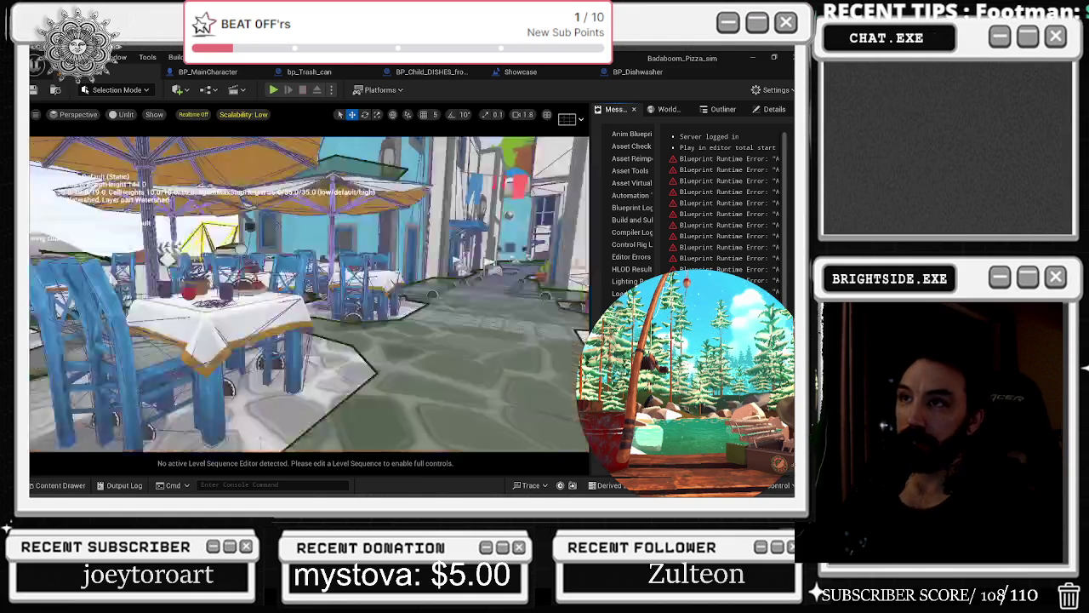
Cycle through the open blueprint tabs back to the Showcase Level Blueprint.
click(201, 72)
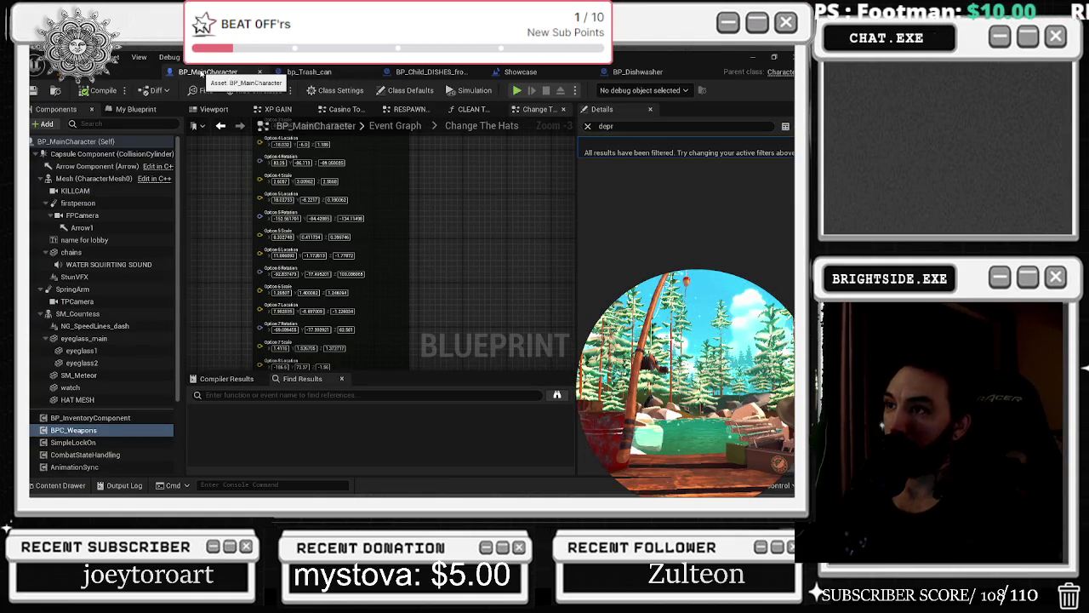
click(308, 73)
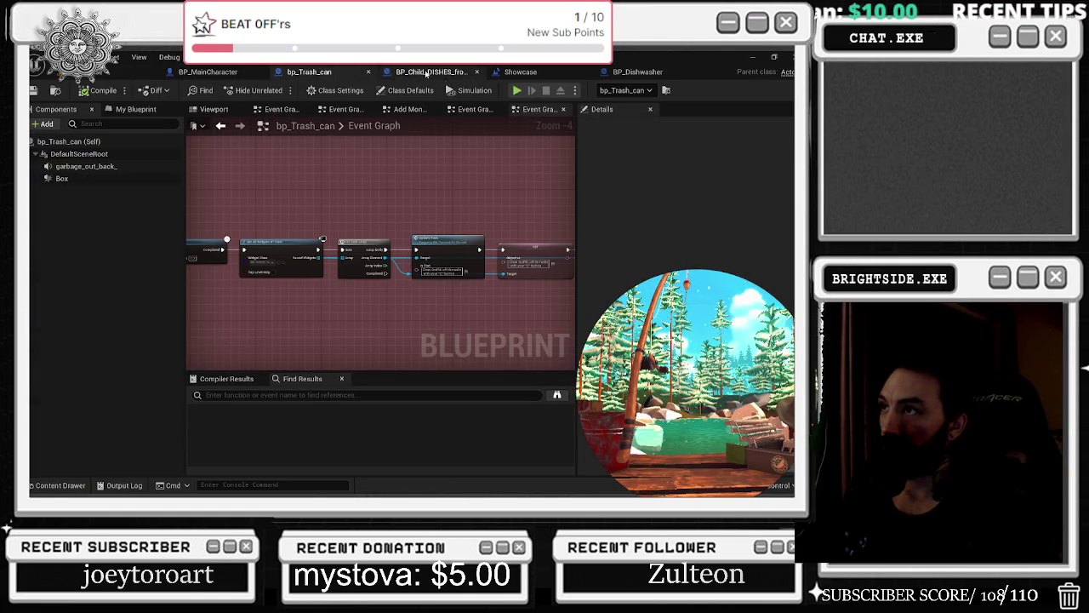
click(427, 73)
click(638, 72)
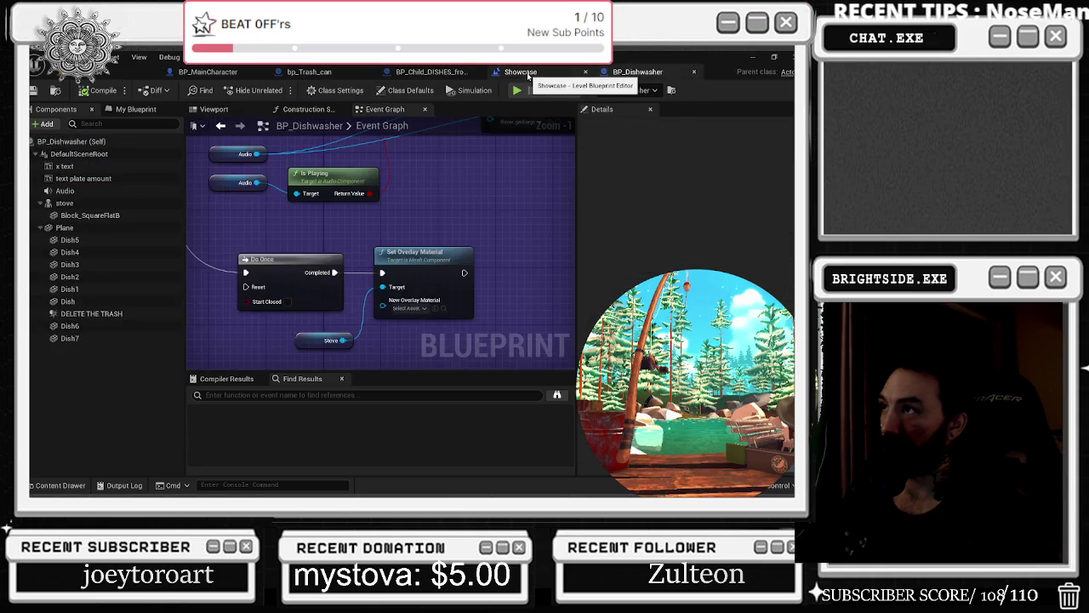
click(527, 75)
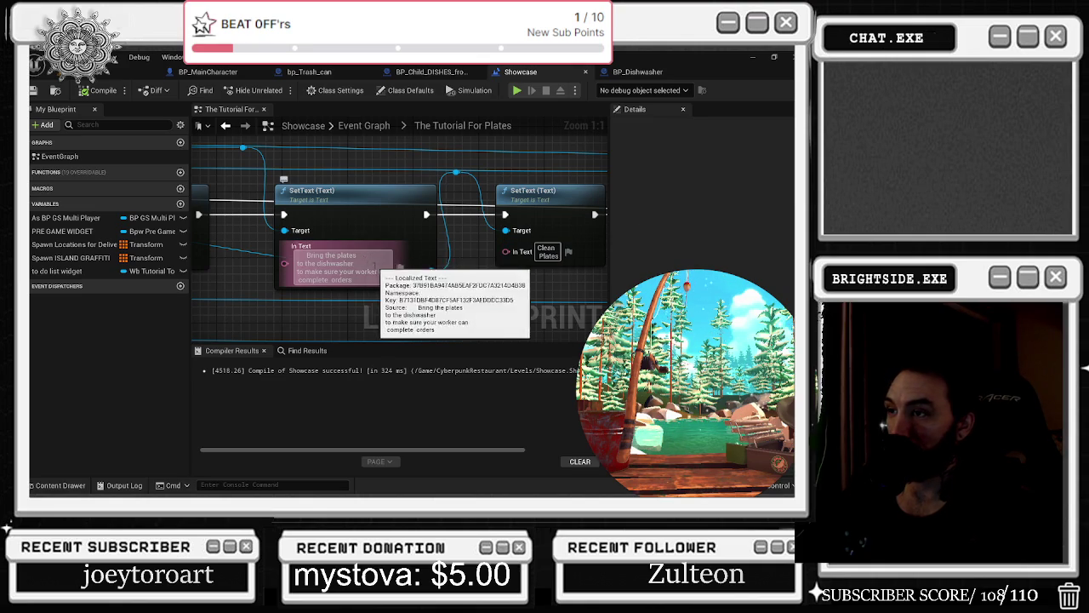
Rewrap the first SetText prompt about bringing plates to the dishwasher onto cleaner lines, then compile.
click(302, 259)
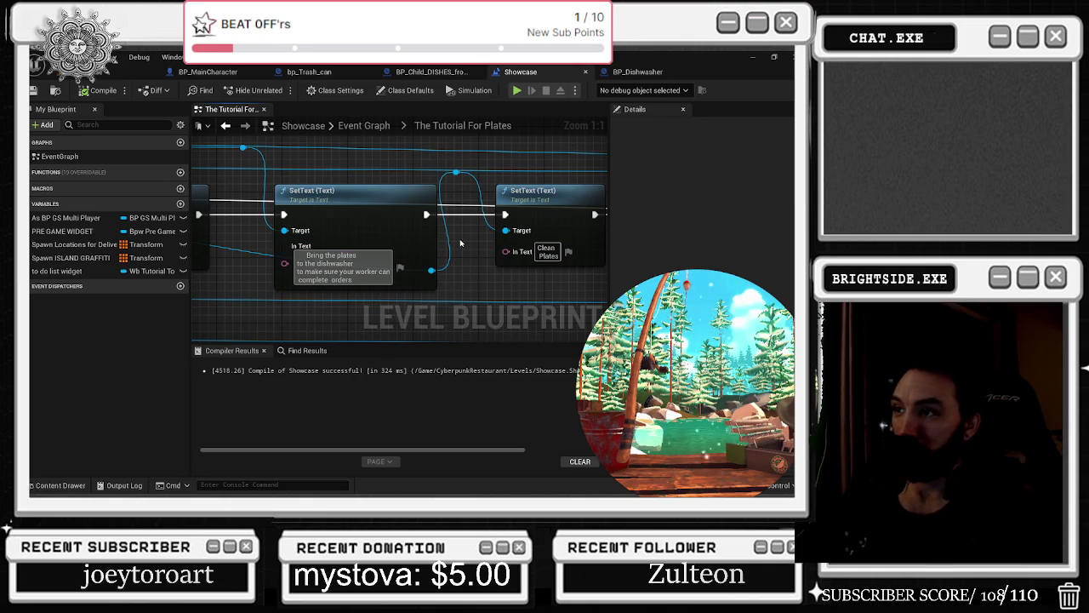
key(BackSpace)
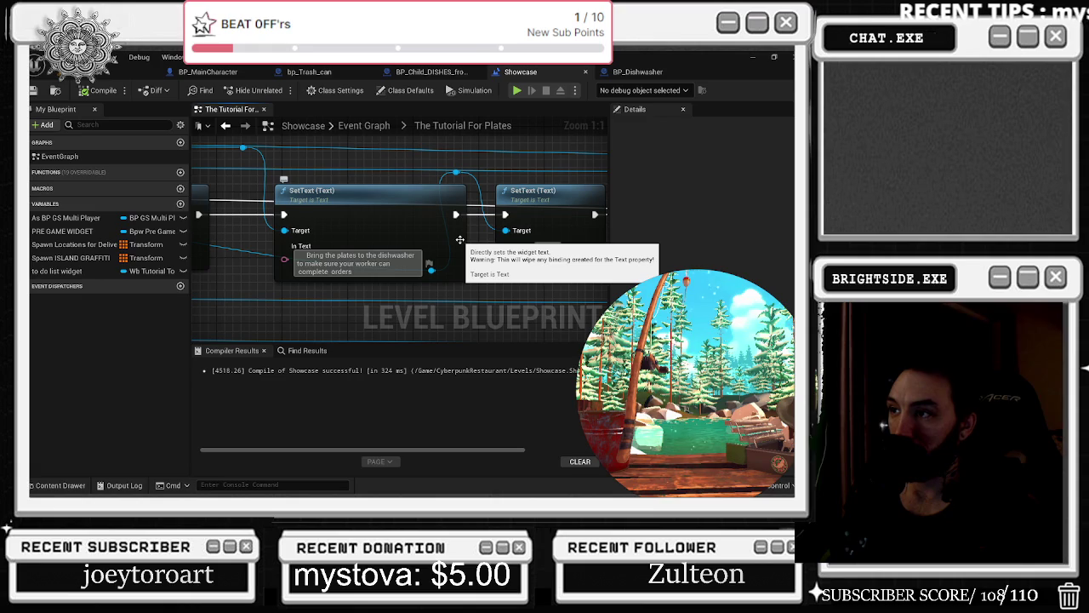
key(Return)
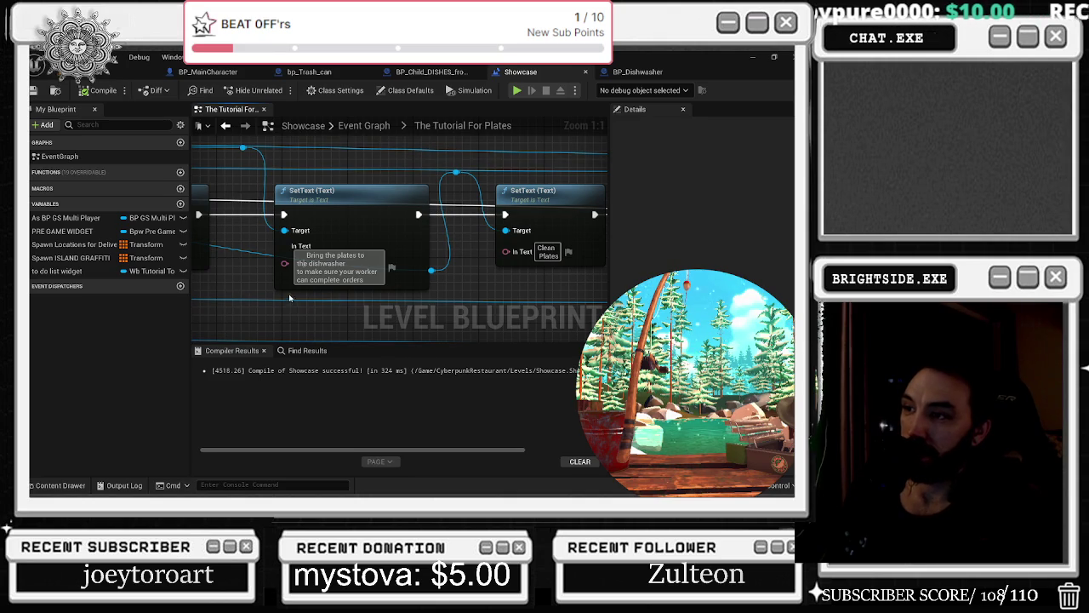
mouse_move(311, 271)
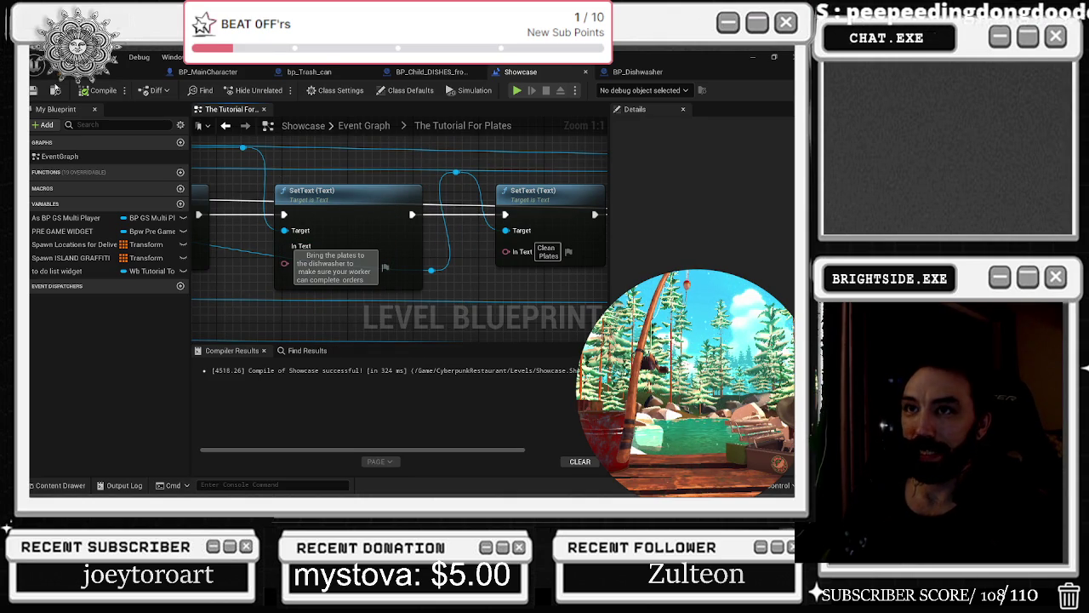
key(F7)
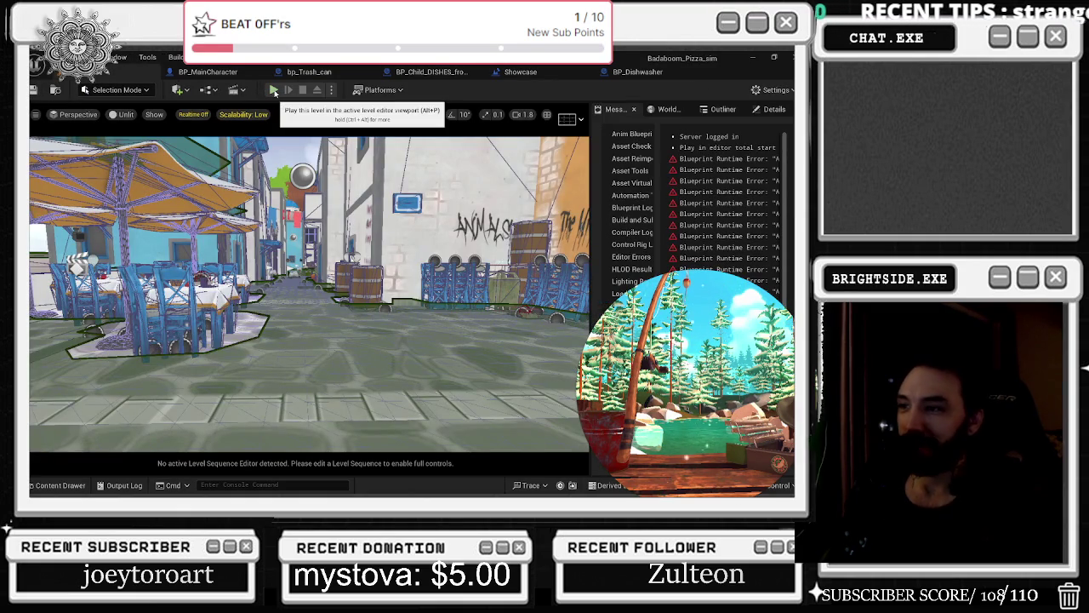
click(274, 90)
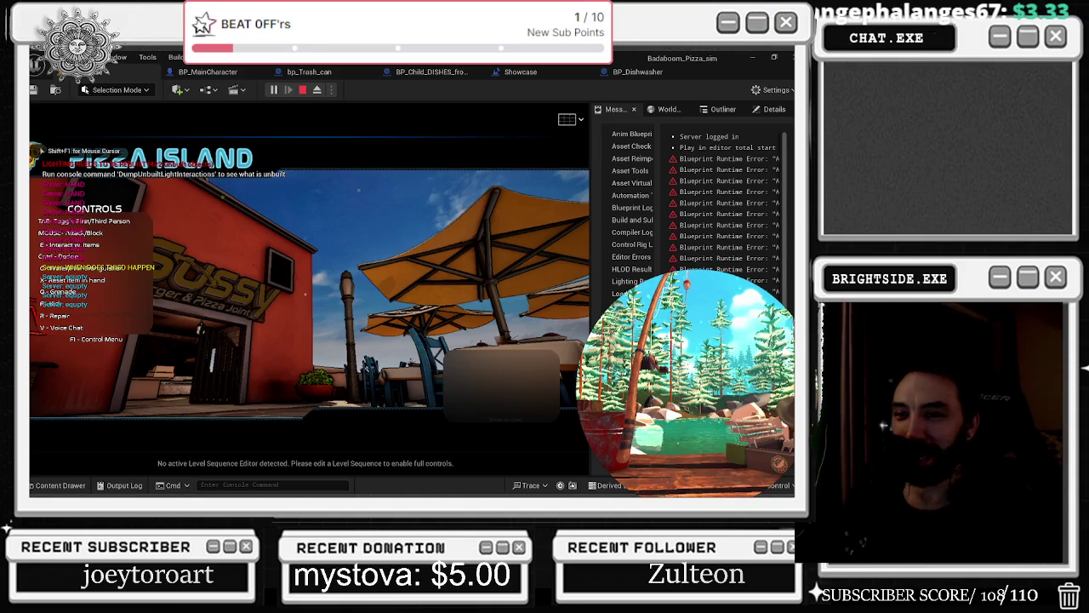
key(w)
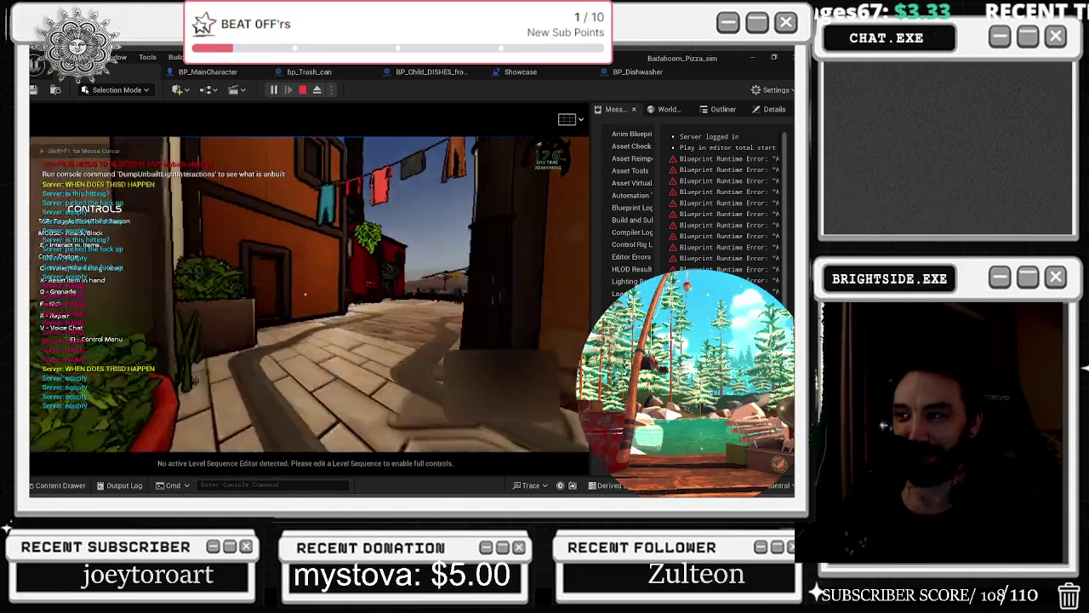
key(w)
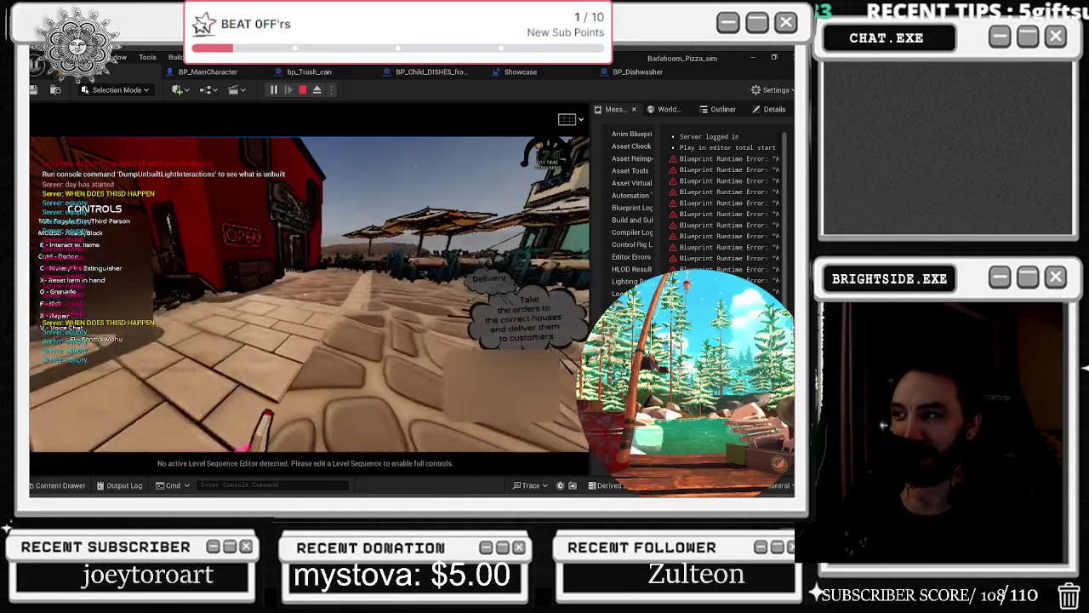
key(w)
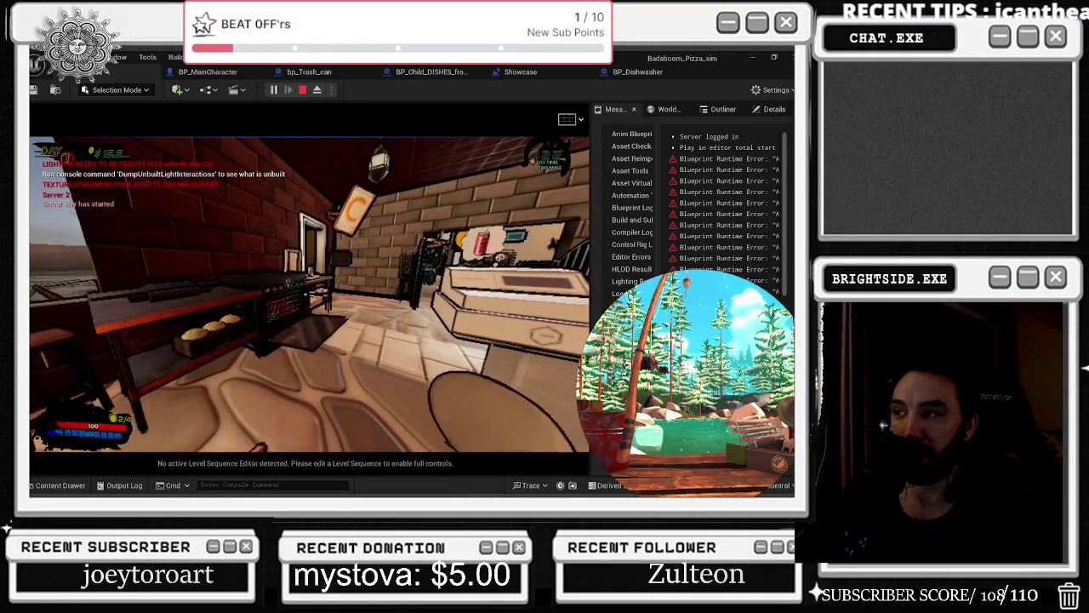
key(w)
key(w)
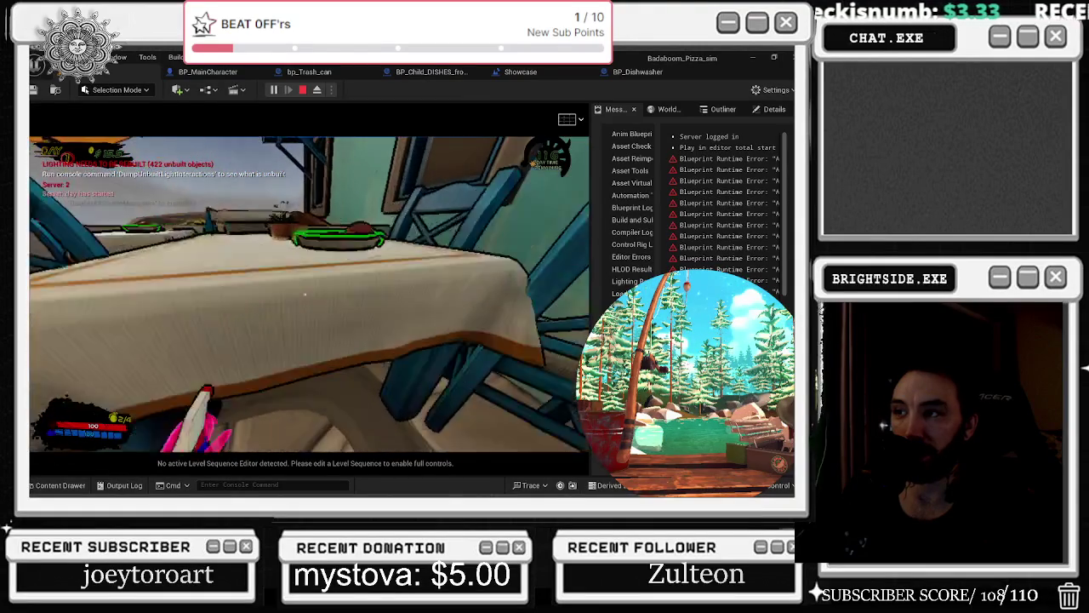
key(w)
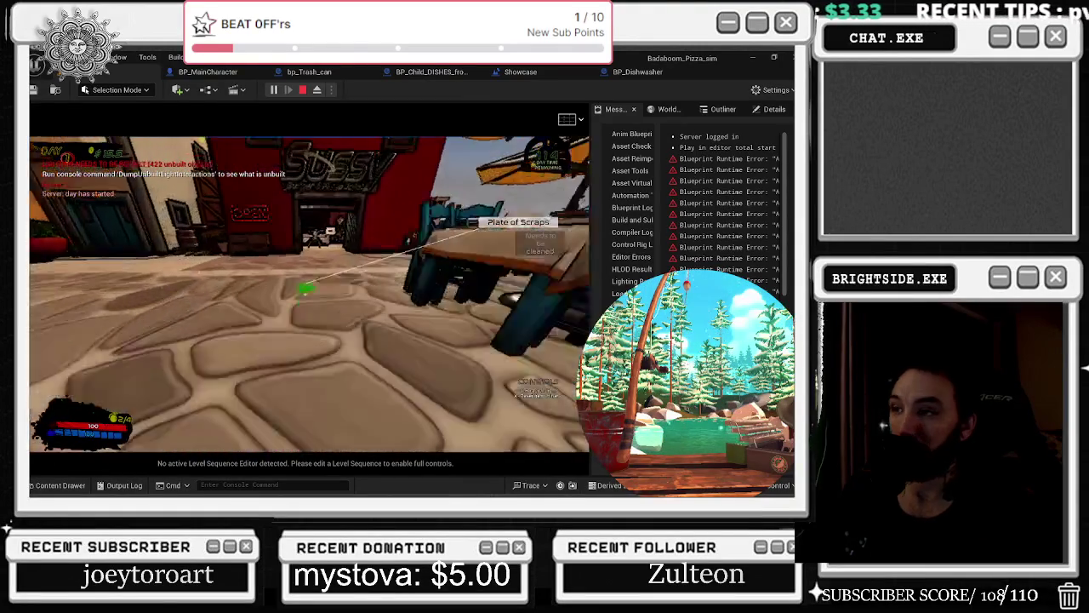
key(w)
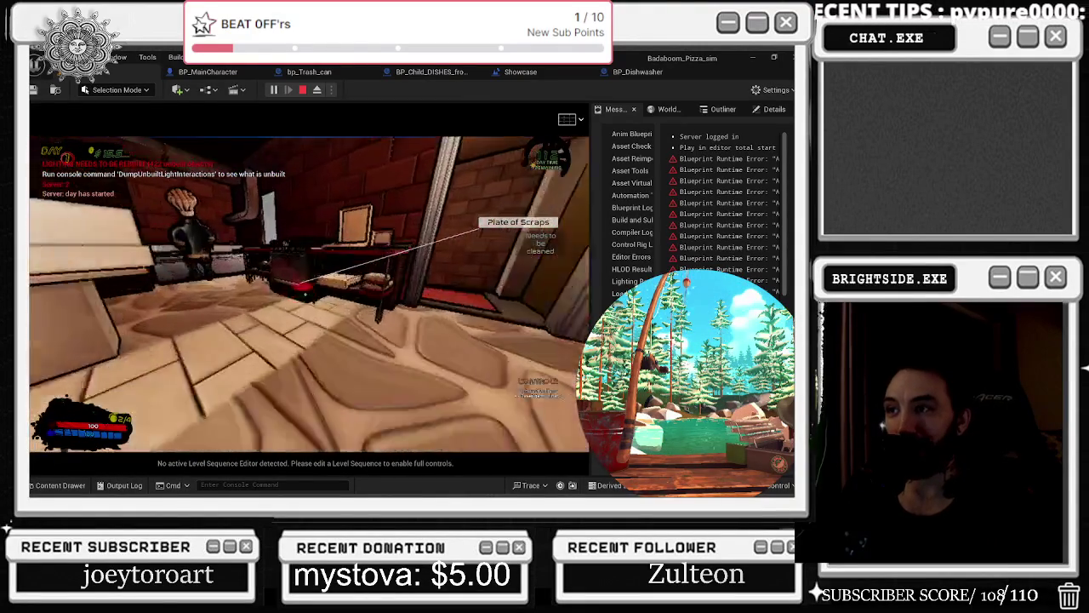
key(a)
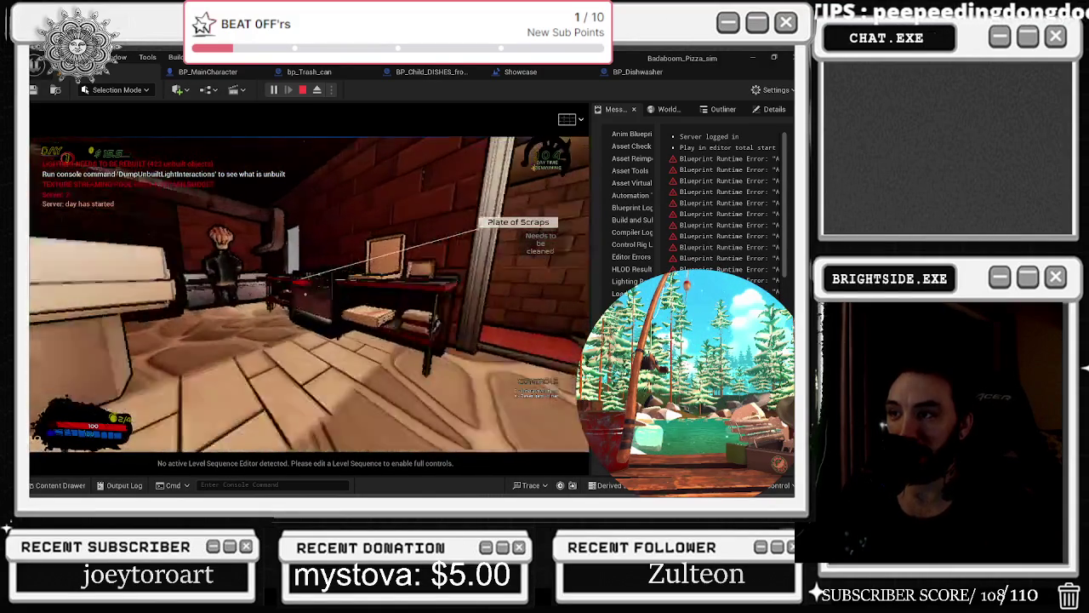
key(s)
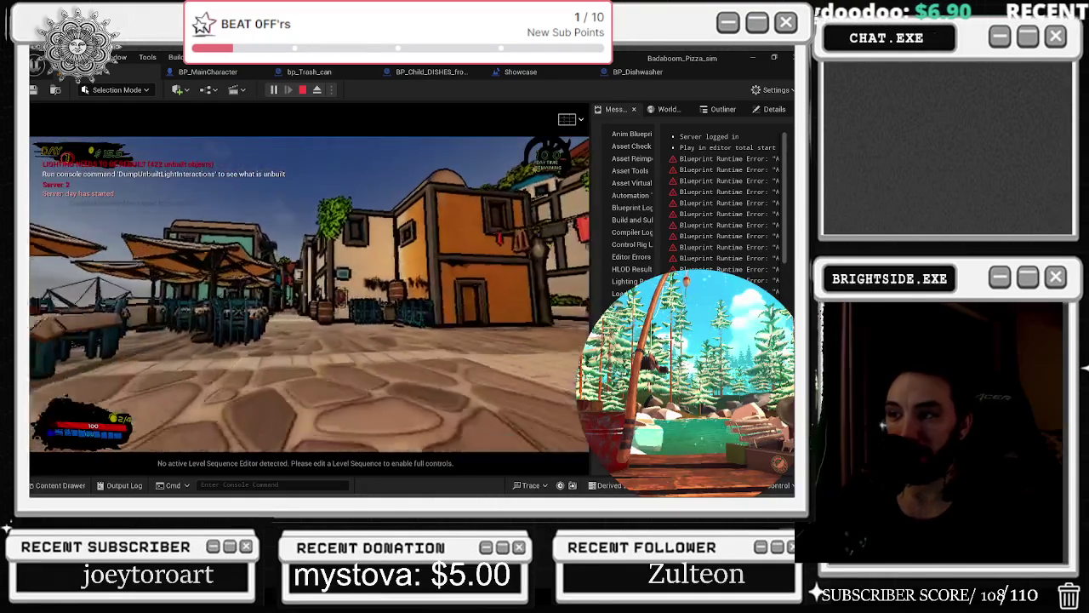
key(w)
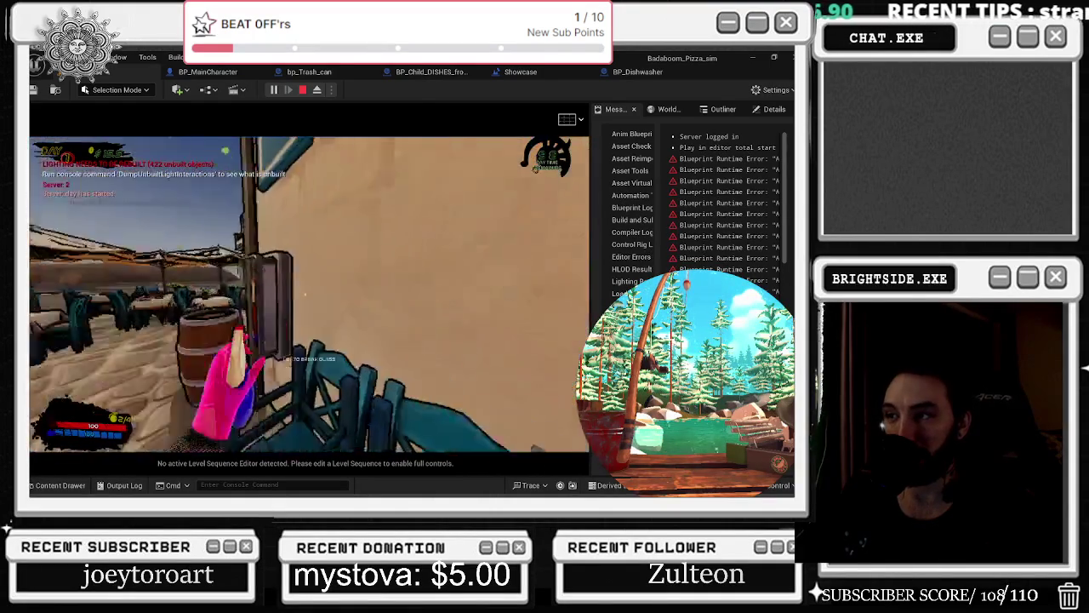
key(w)
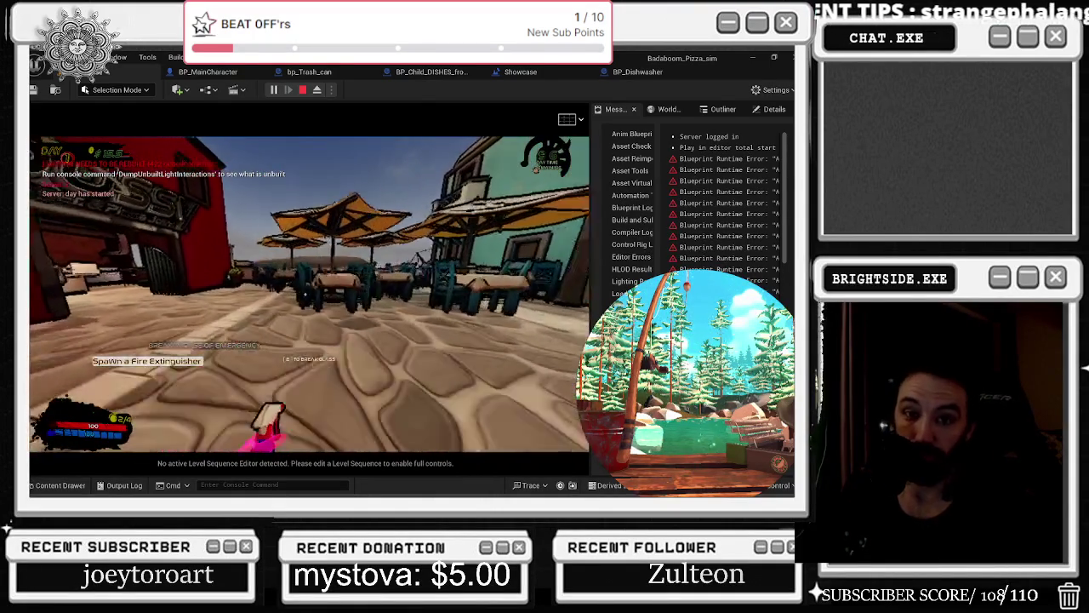
key(w)
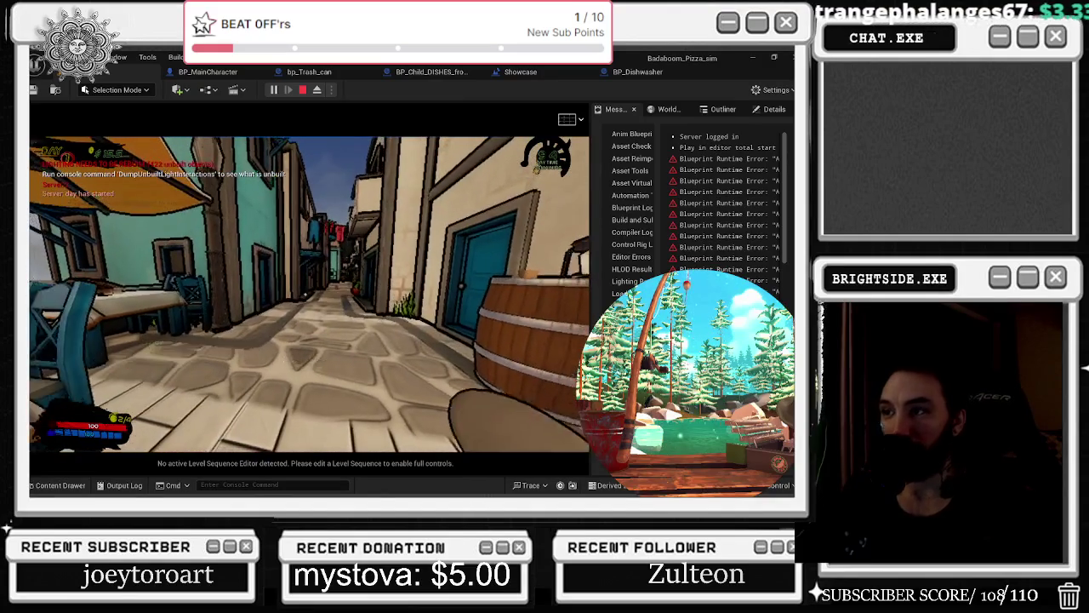
click(509, 163)
key(Escape)
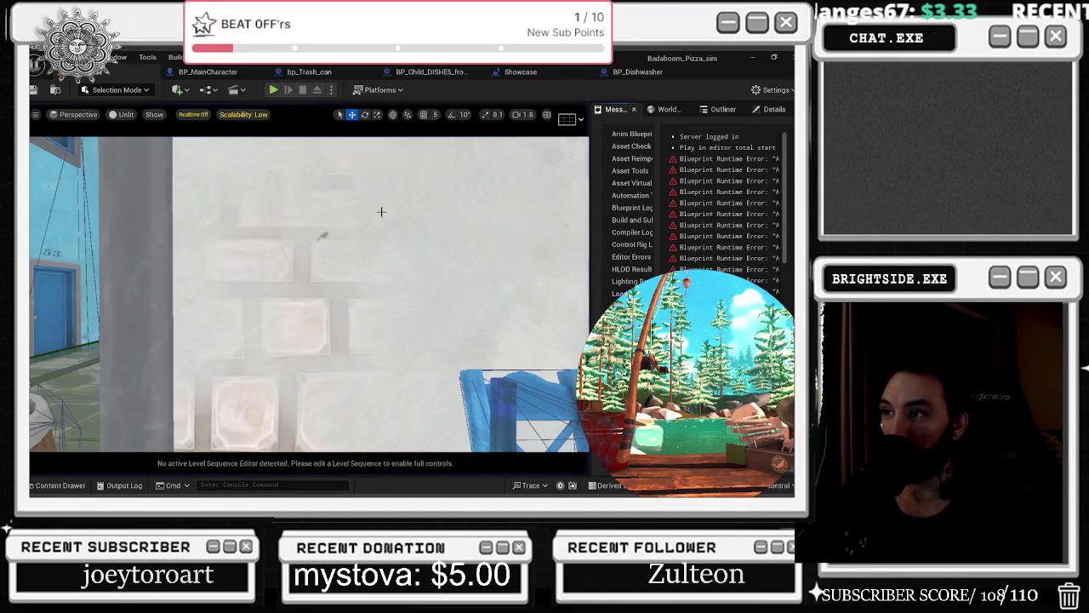
Save all modified packages, including the Showcase level map.
scroll(309, 293, up, 5)
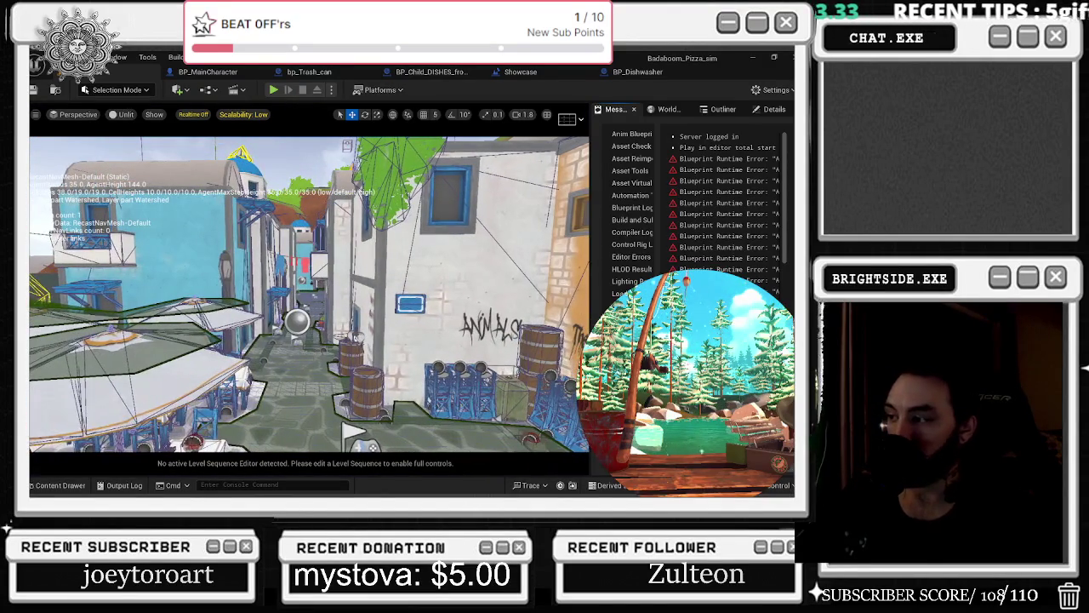
click(34, 89)
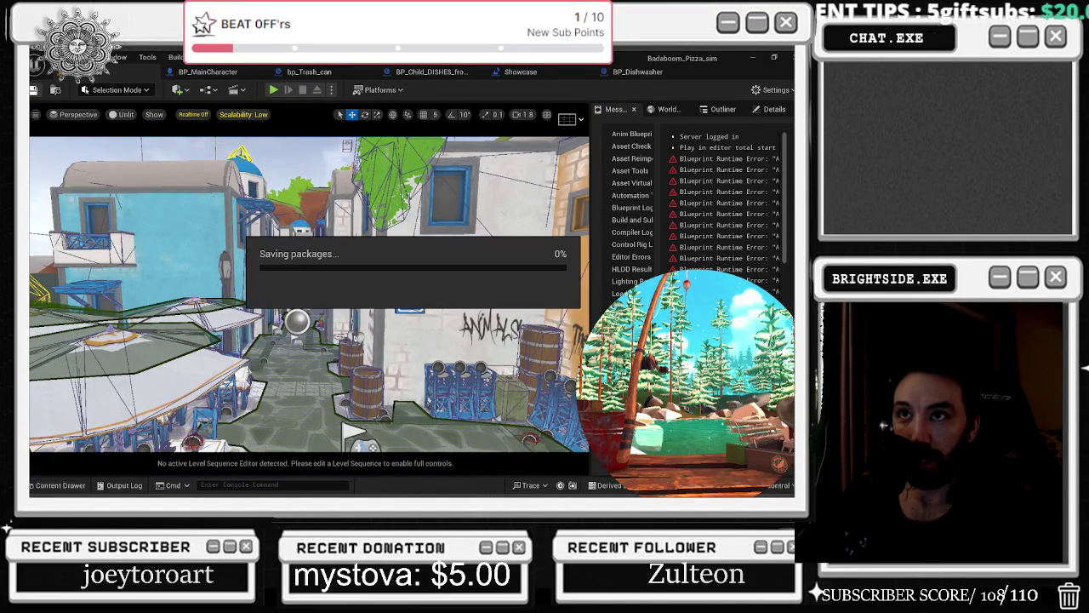
click(34, 90)
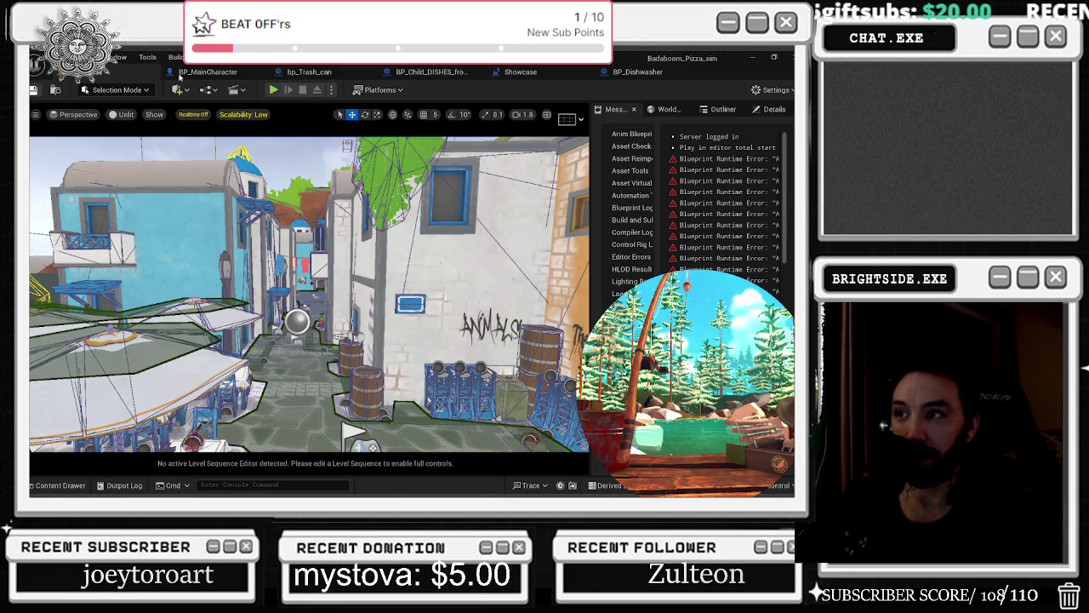
Minimize the Unreal Editor so the Windows desktop shows.
click(753, 58)
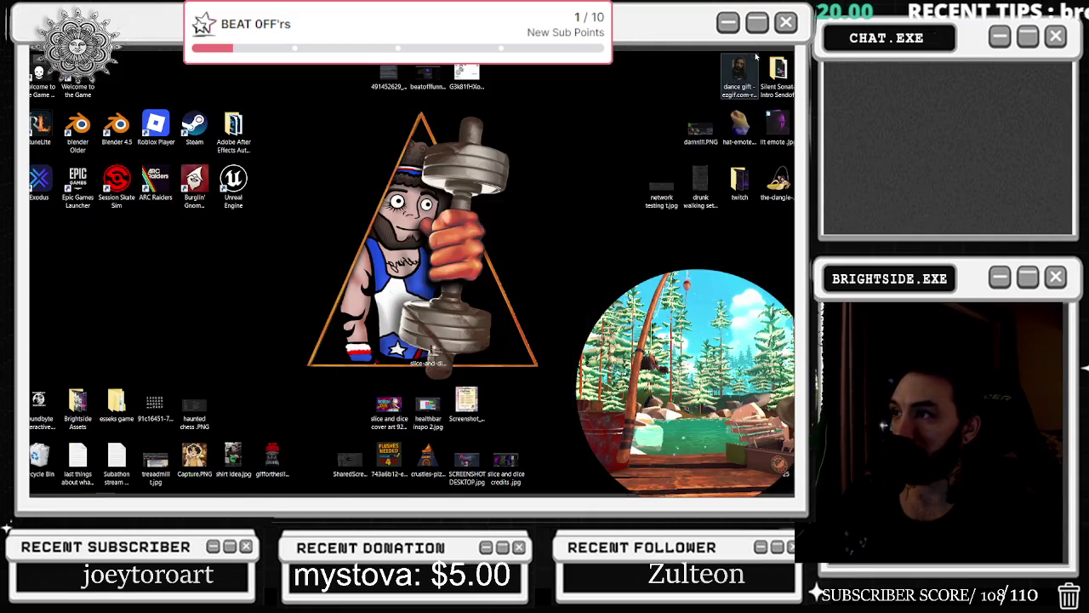
click(407, 486)
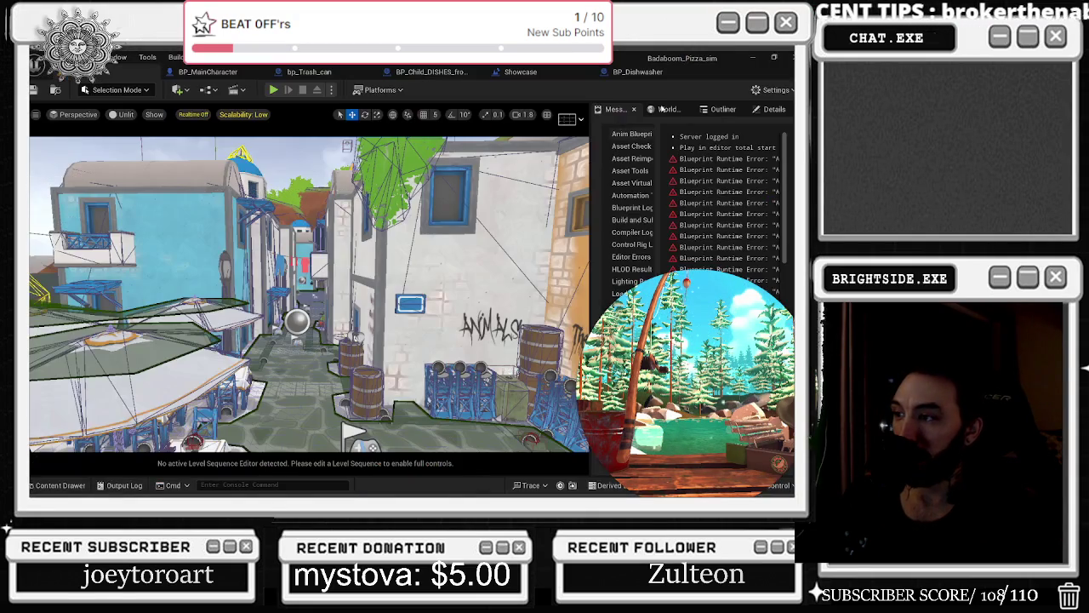
key(super+d)
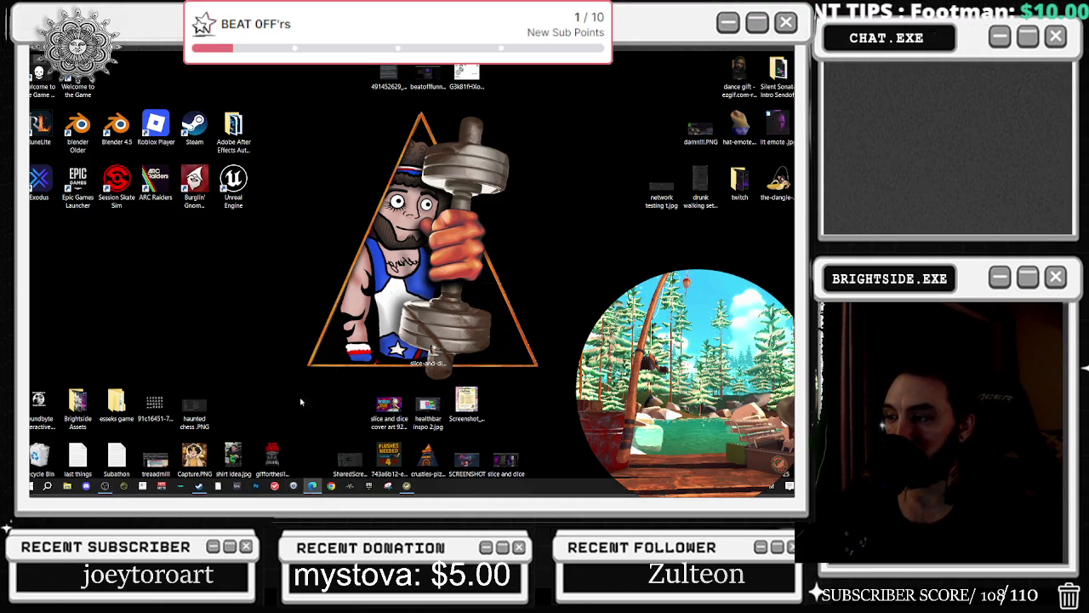
Switch to the browser playing 'Vicious - The Glock' and go to the YouTube home page.
key(alt+Tab)
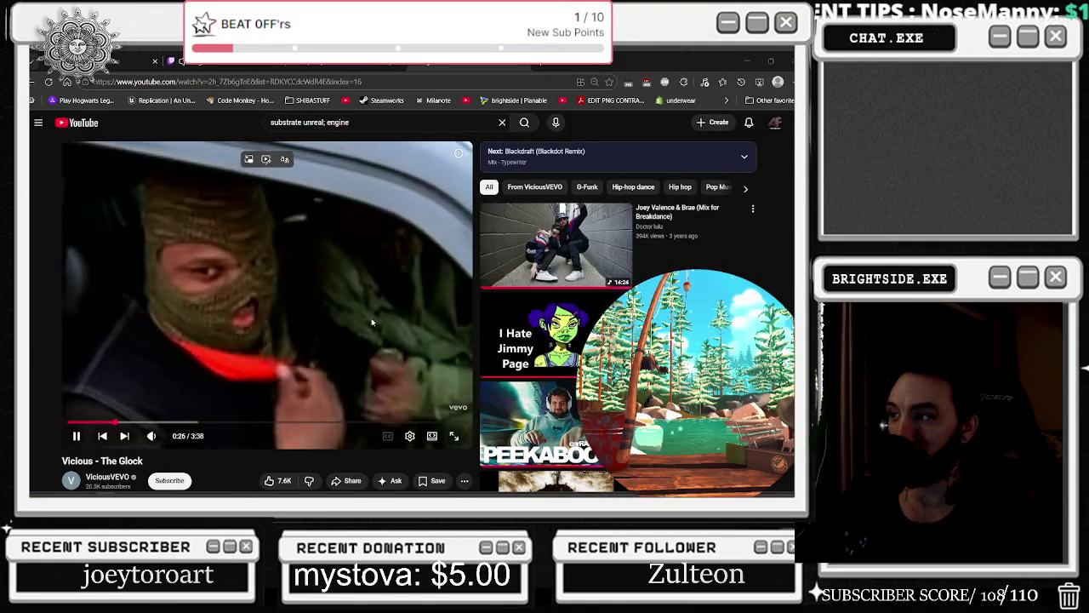
scroll(464, 370, down, 1)
scroll(463, 370, down, 3)
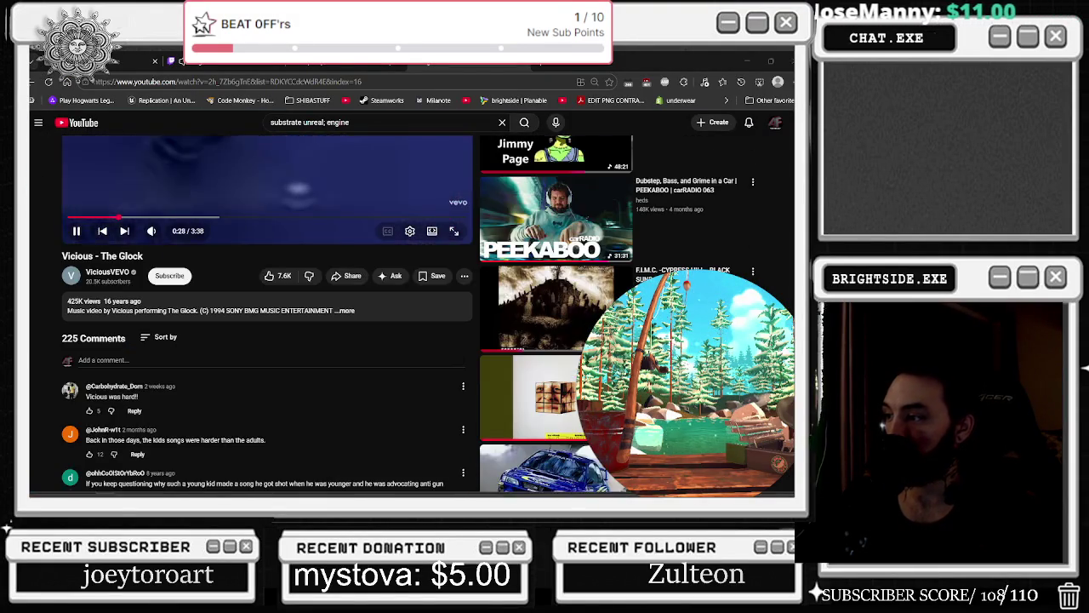
scroll(312, 397, up, 4)
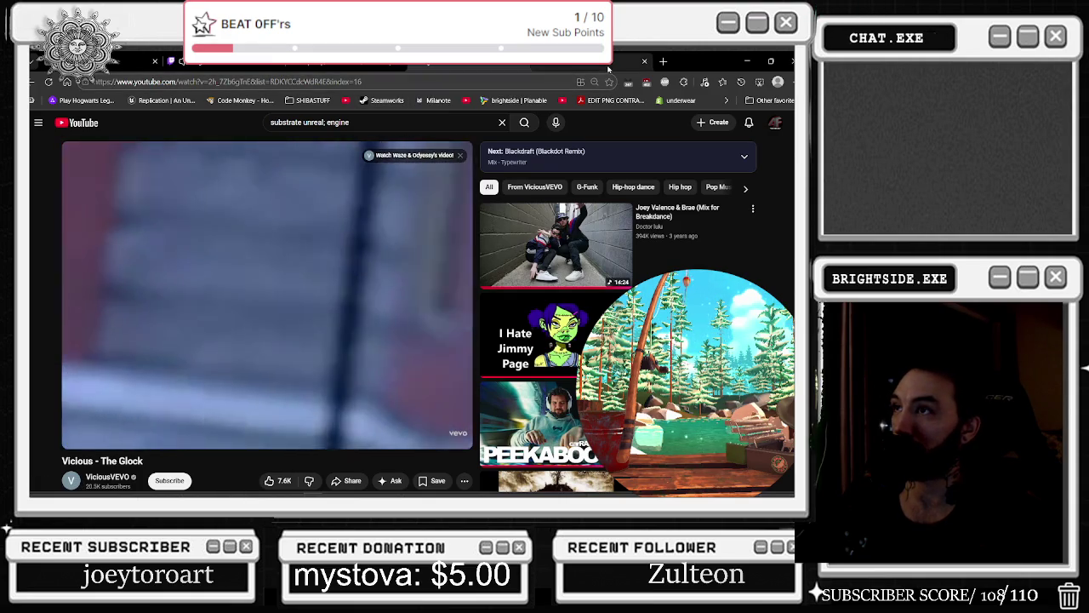
click(396, 68)
scroll(511, 238, down, 1)
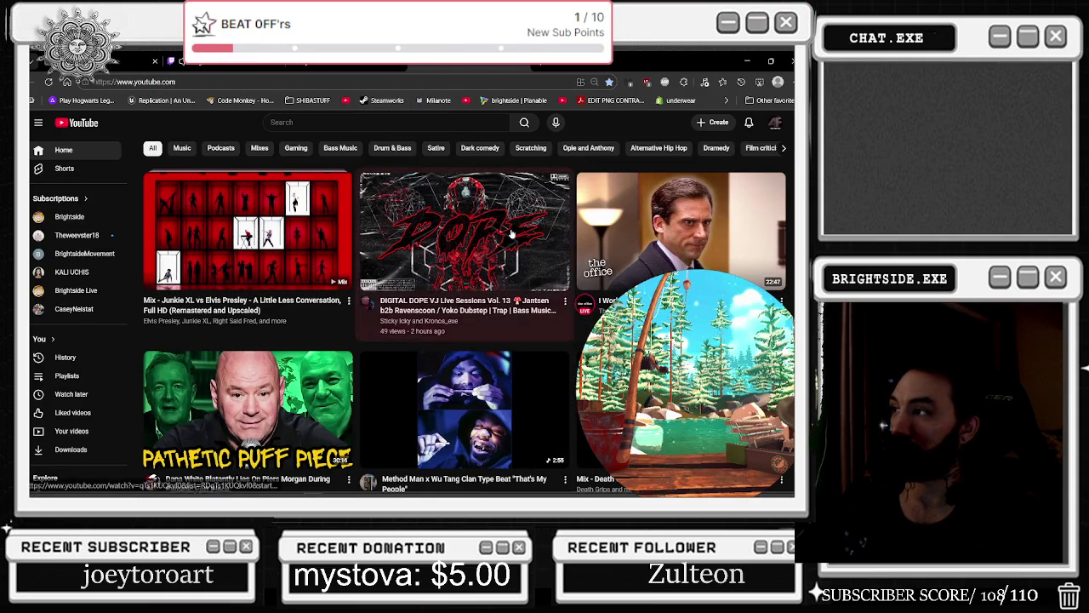
scroll(522, 244, down, 1)
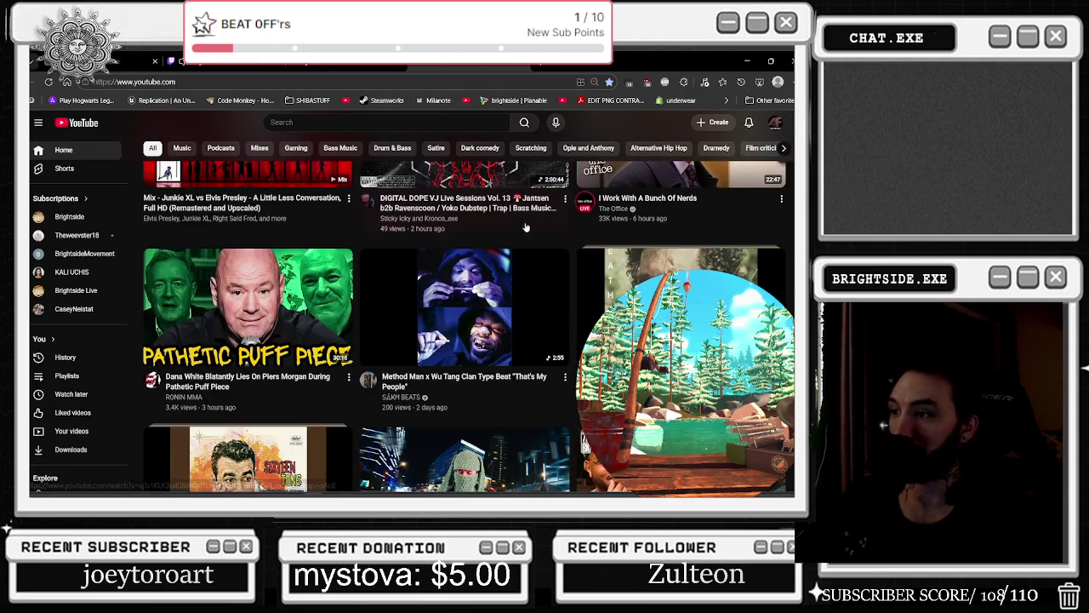
scroll(549, 189, down, 1)
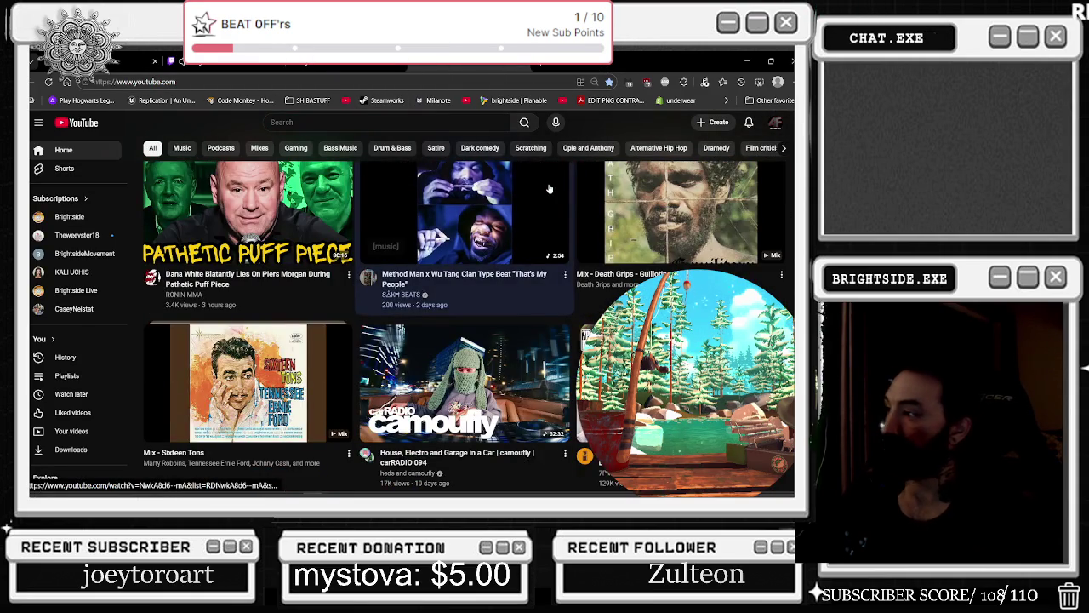
scroll(549, 189, down, 3)
scroll(556, 194, down, 3)
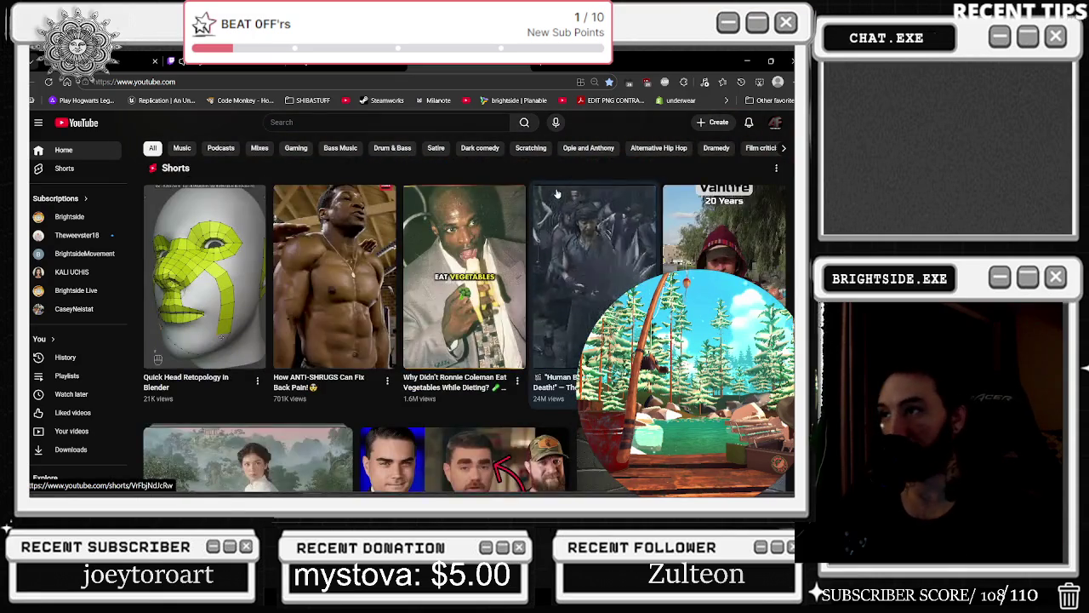
scroll(556, 194, down, 2)
scroll(549, 193, down, 1)
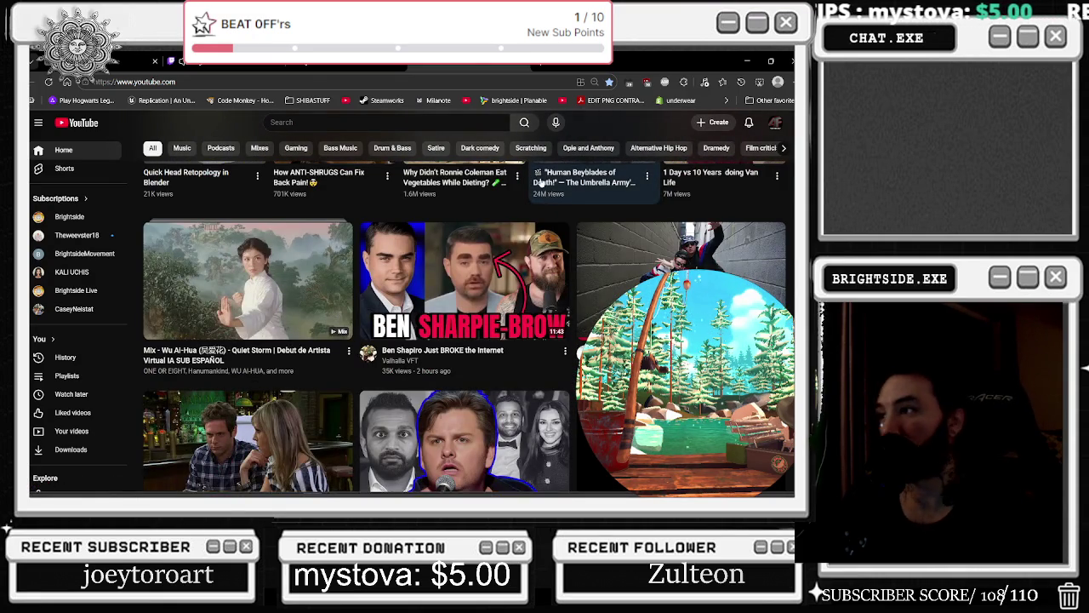
scroll(542, 182, down, 2)
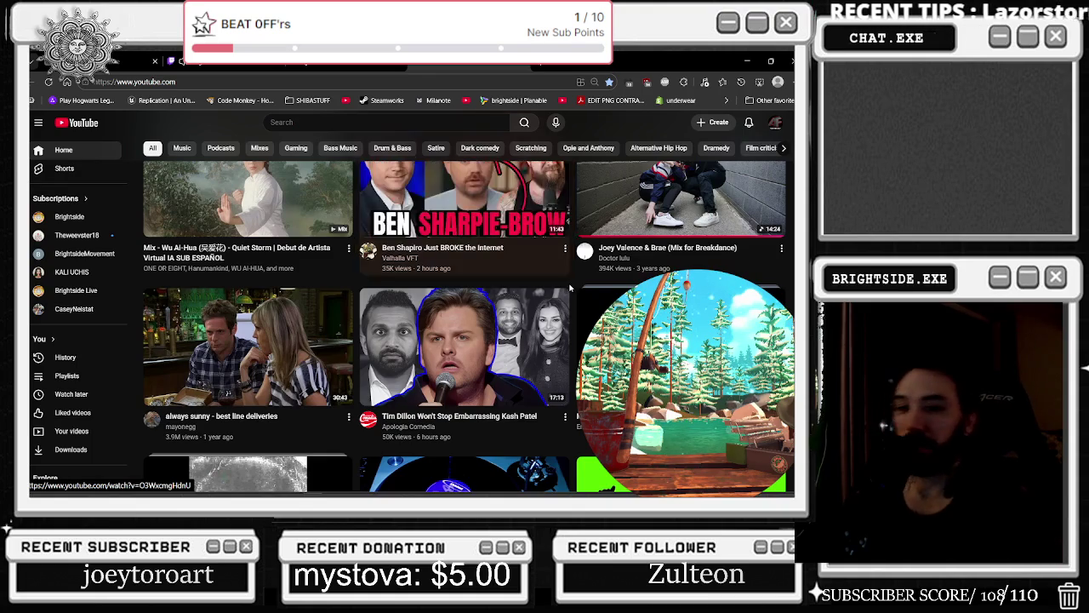
scroll(570, 288, down, 6)
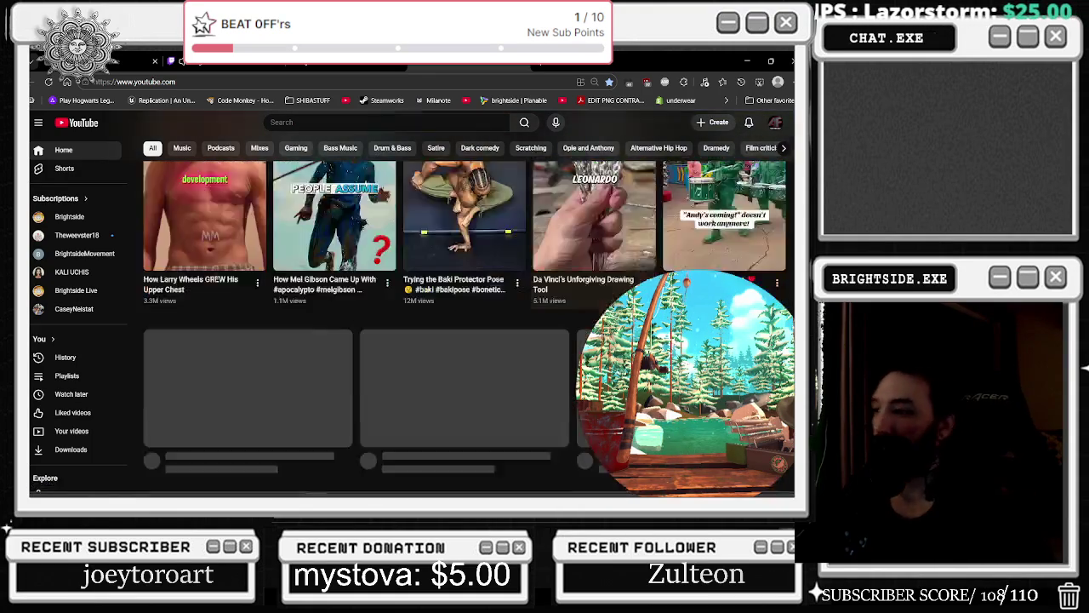
scroll(587, 293, down, 1)
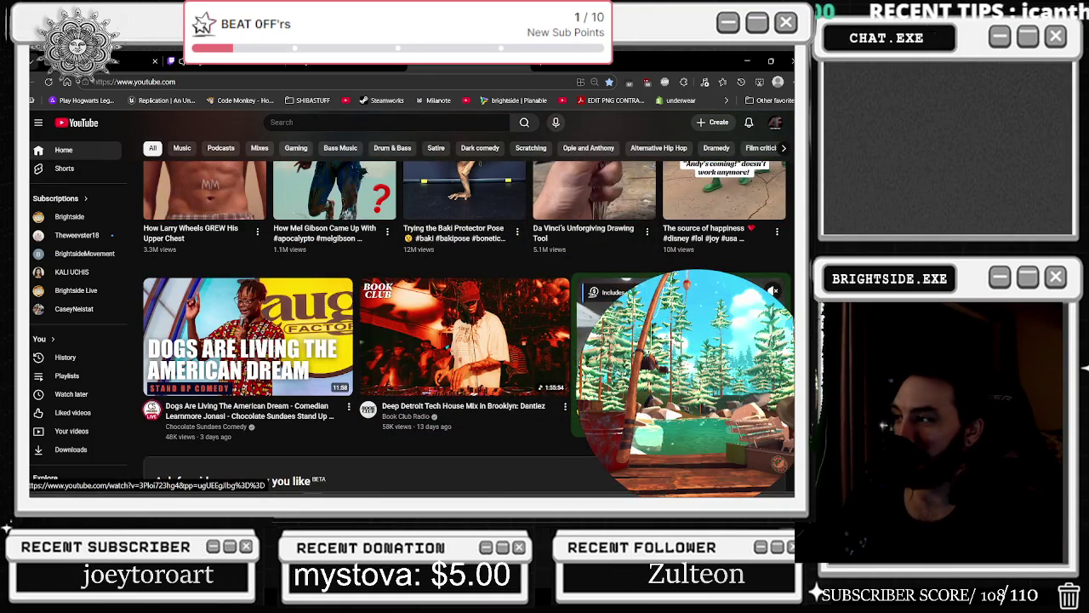
scroll(680, 199, down, 3)
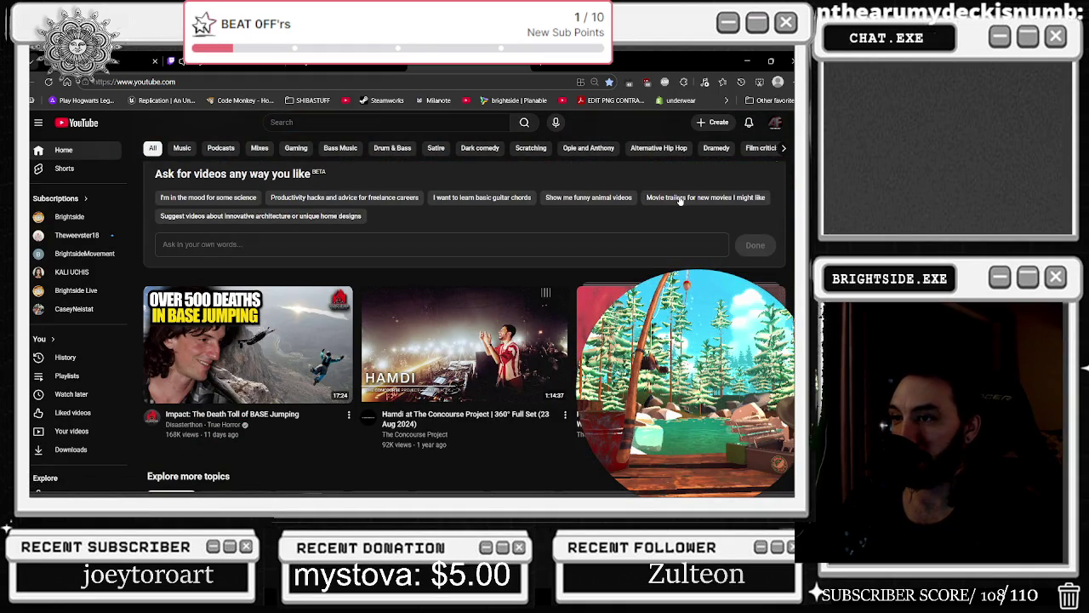
scroll(680, 199, down, 2)
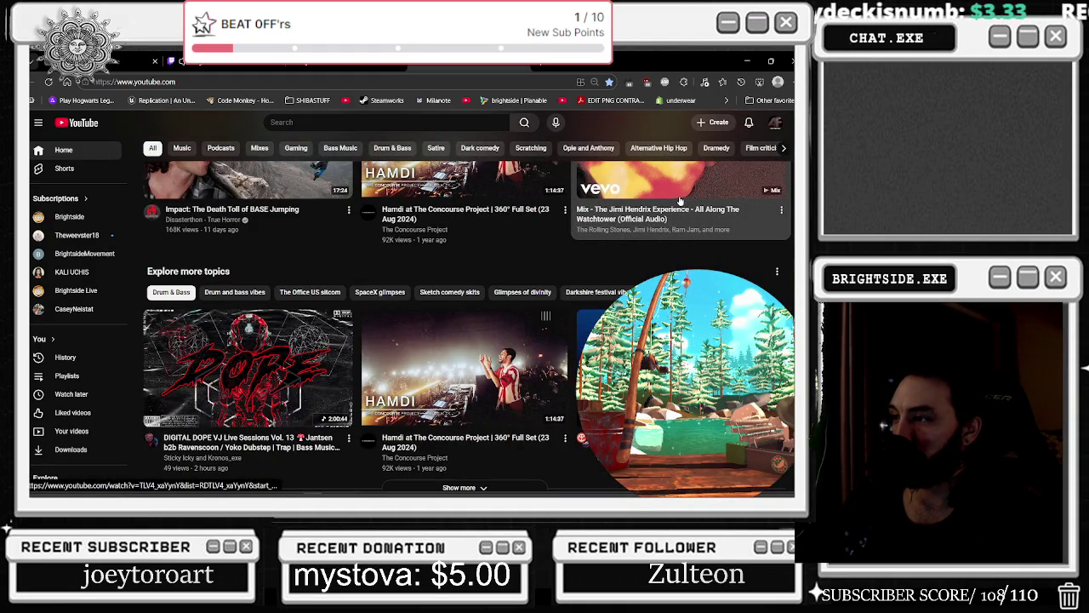
scroll(681, 201, down, 2)
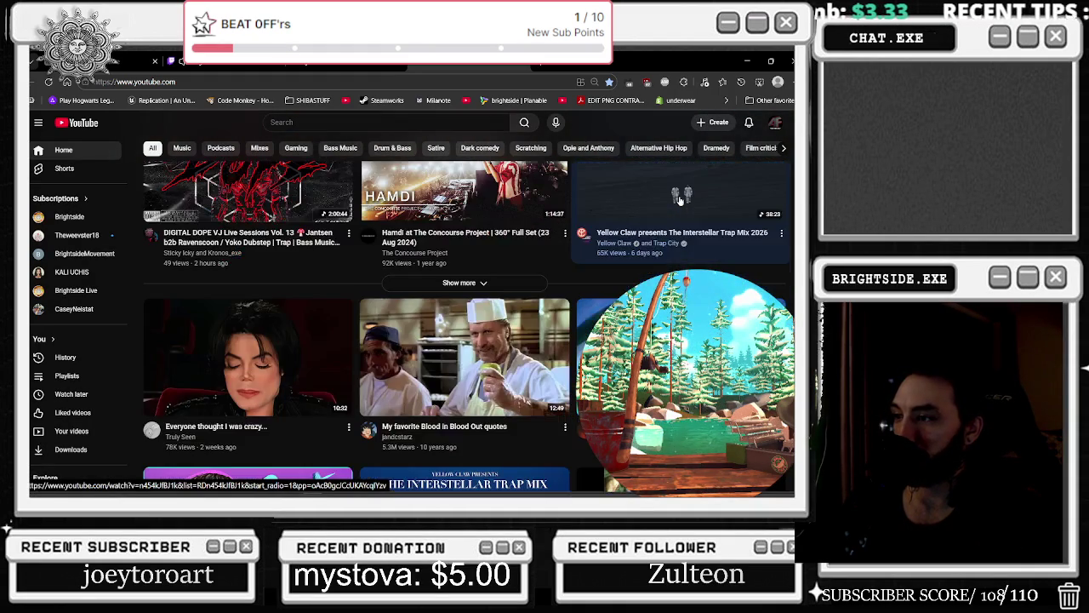
scroll(681, 200, down, 2)
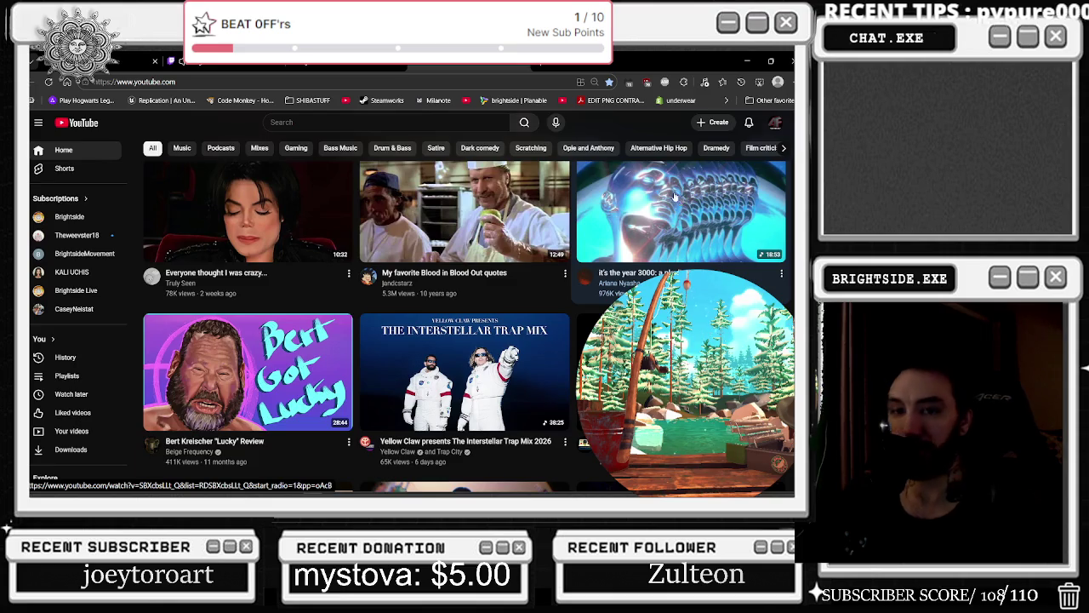
scroll(679, 201, down, 2)
scroll(679, 201, down, 1)
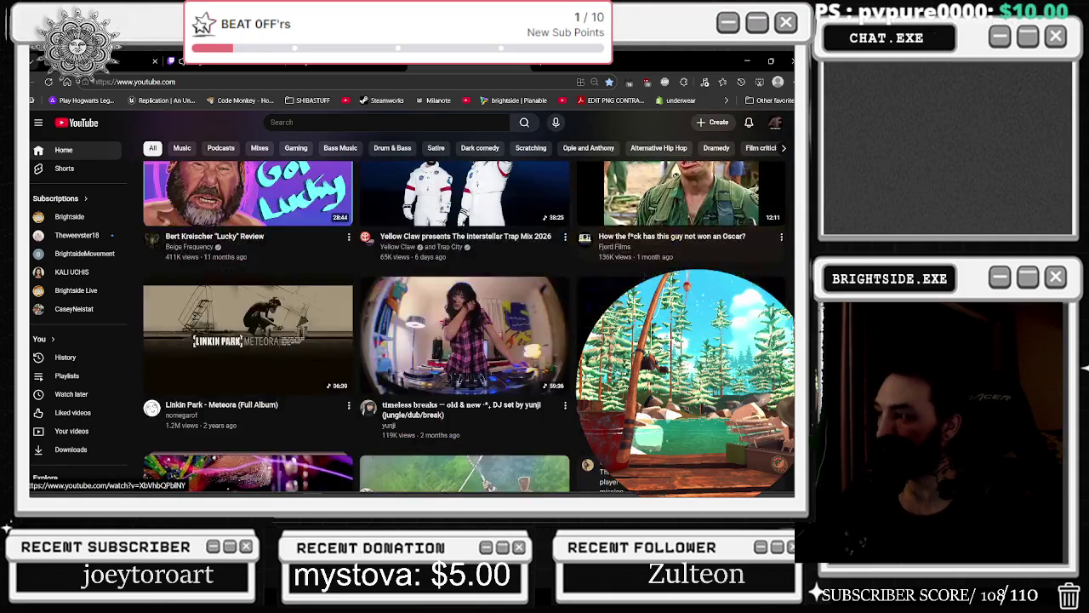
scroll(585, 287, down, 1)
scroll(586, 286, down, 1)
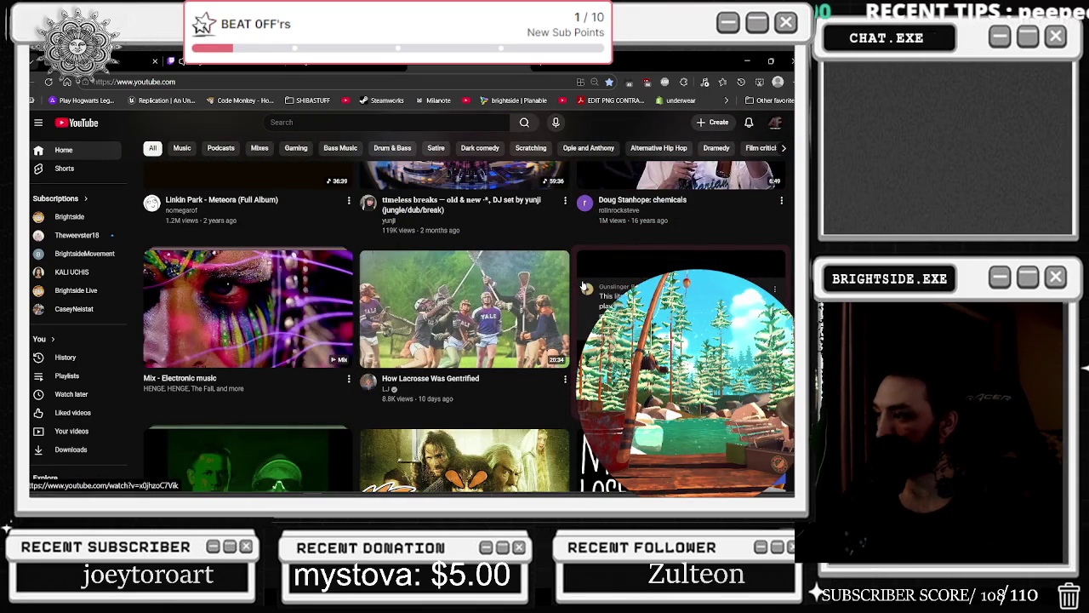
scroll(586, 286, down, 1)
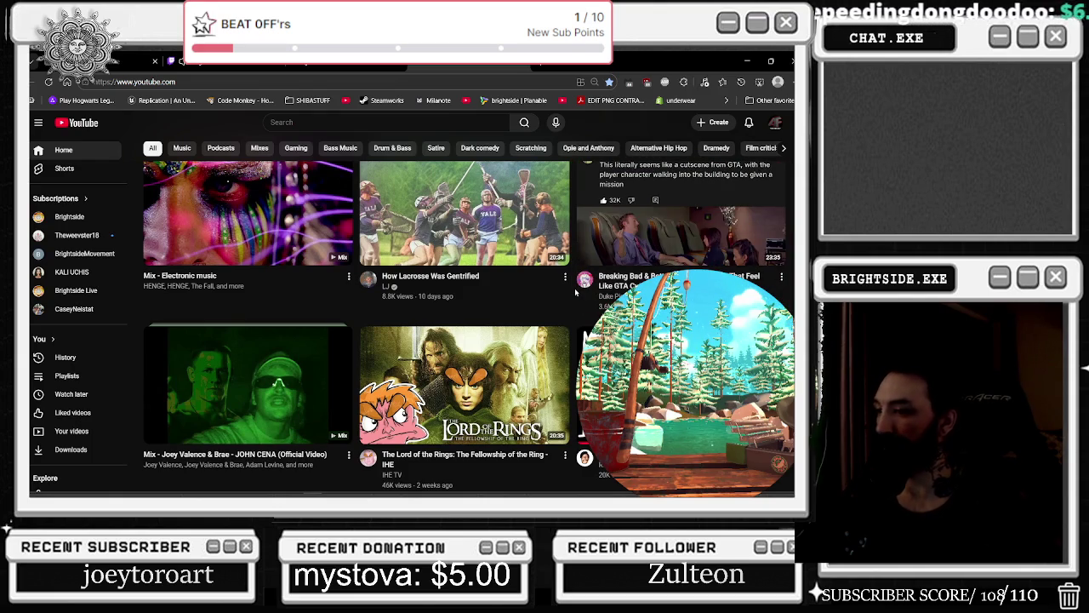
scroll(576, 292, down, 1)
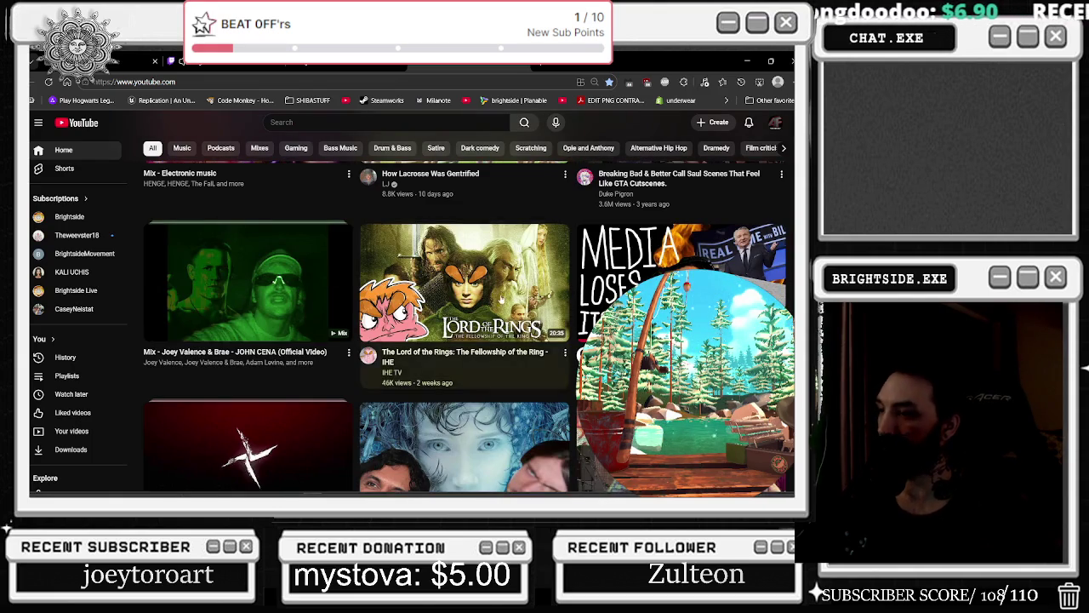
scroll(479, 298, down, 1)
scroll(478, 298, down, 4)
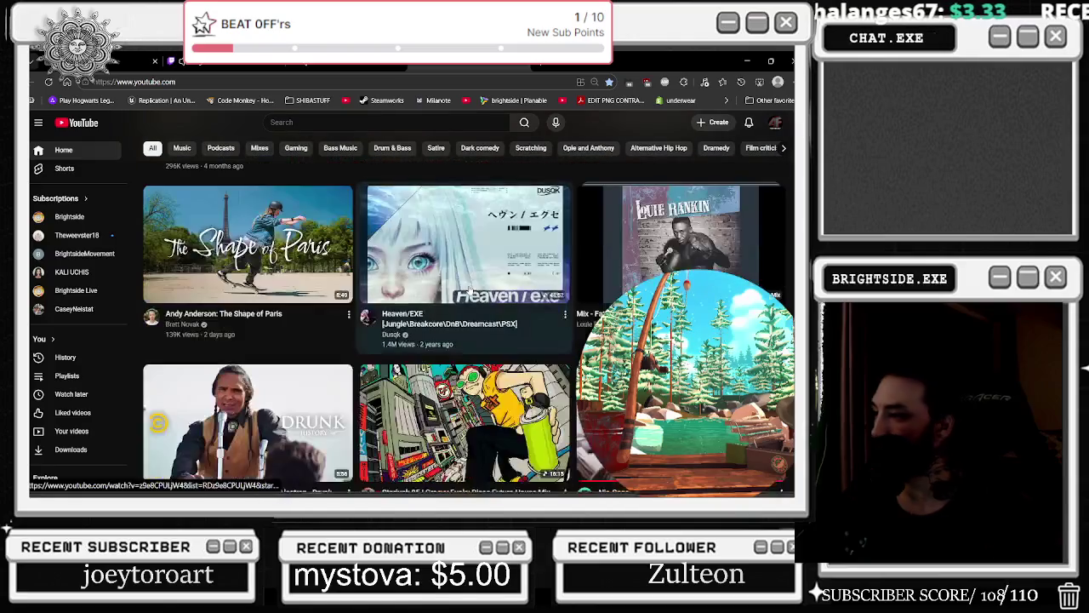
scroll(478, 298, down, 1)
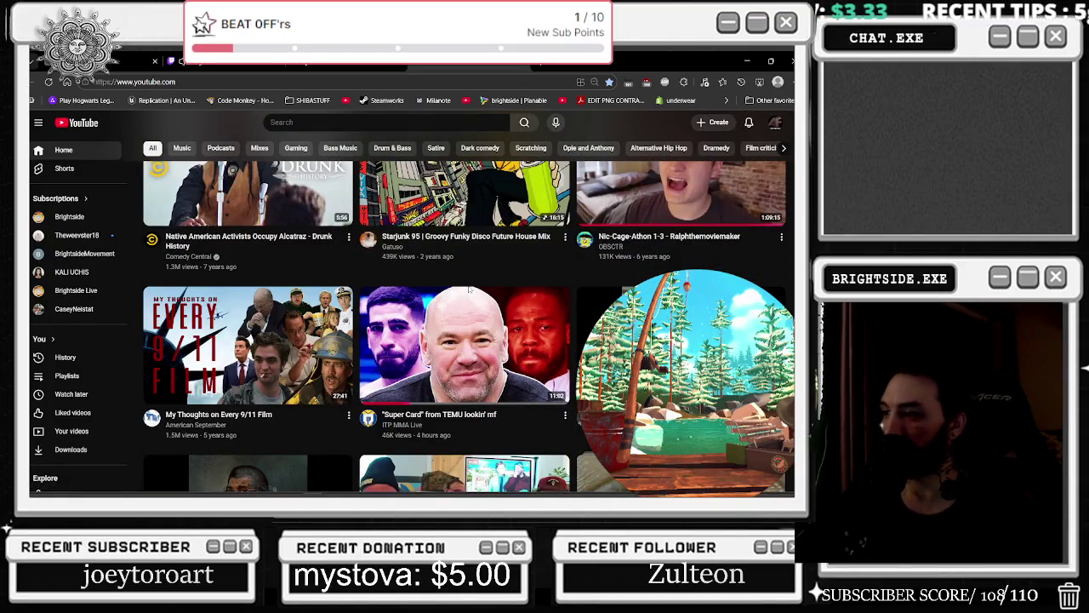
scroll(470, 289, down, 2)
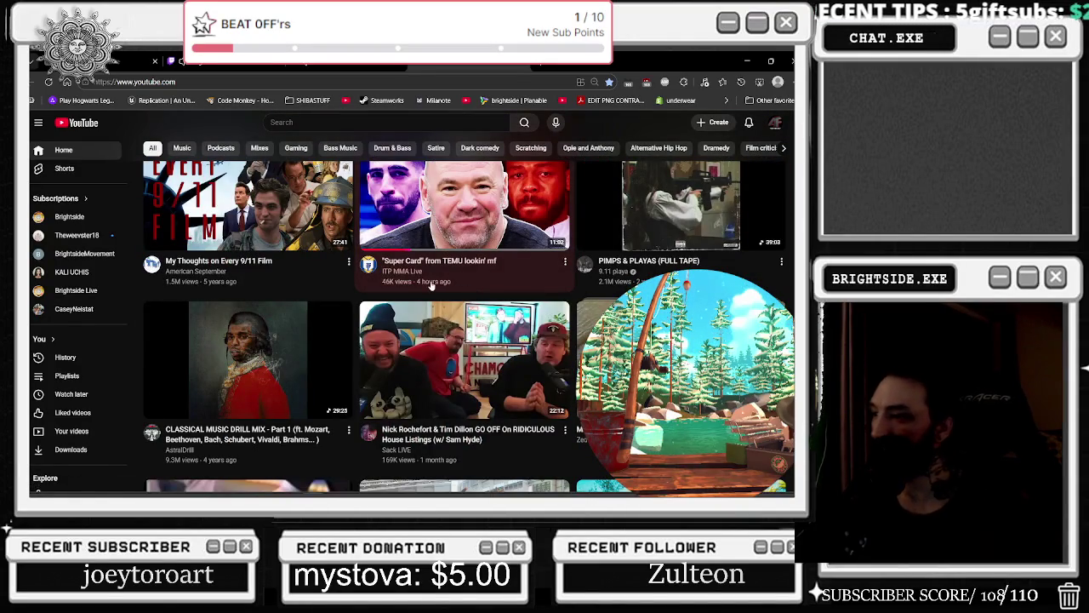
scroll(392, 292, down, 4)
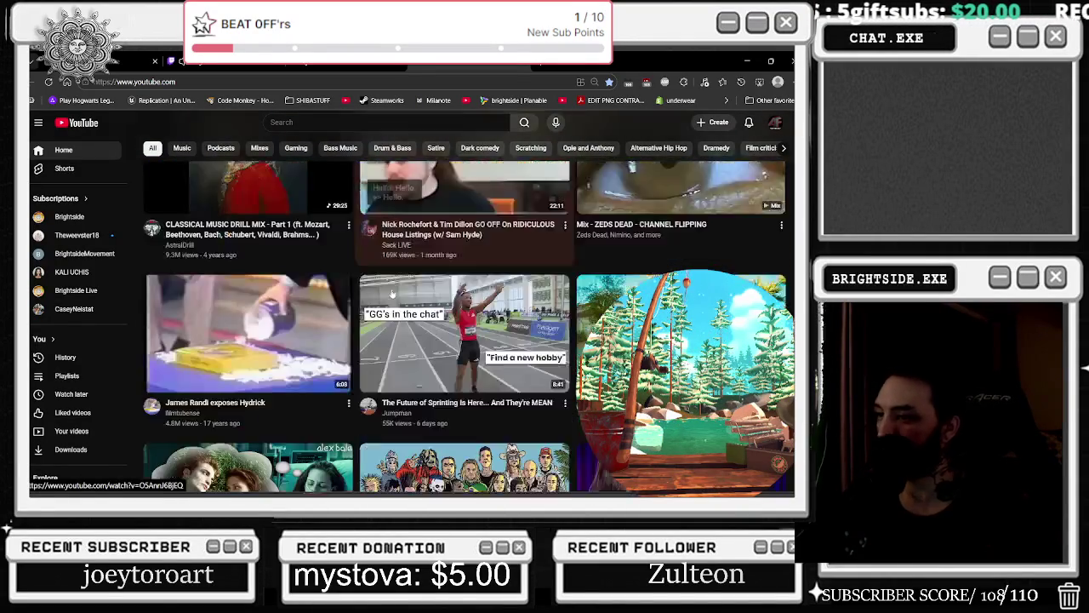
scroll(363, 310, down, 3)
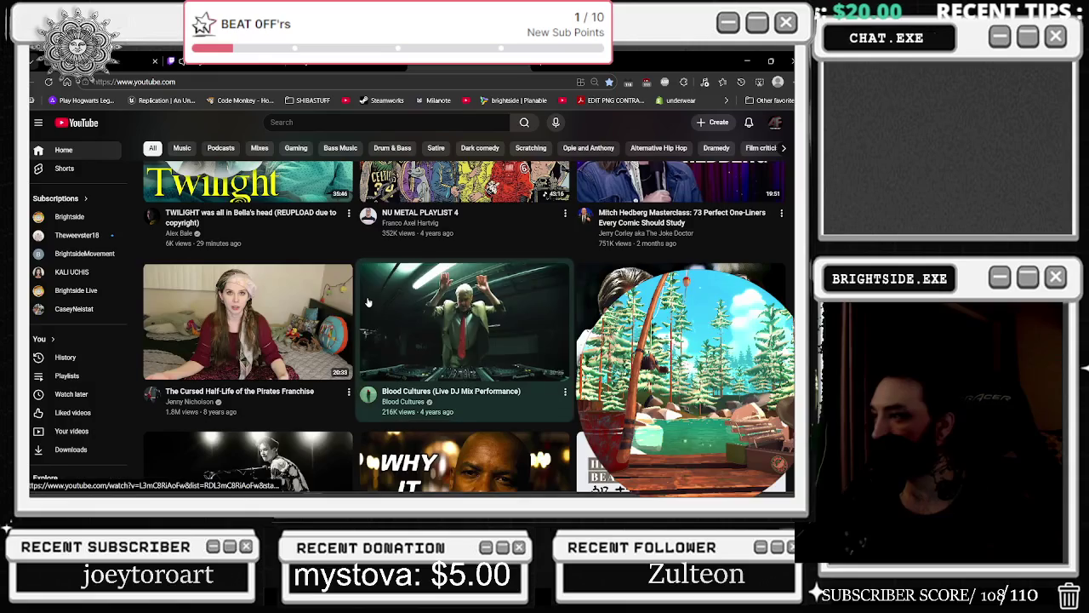
scroll(580, 303, down, 2)
scroll(580, 304, down, 3)
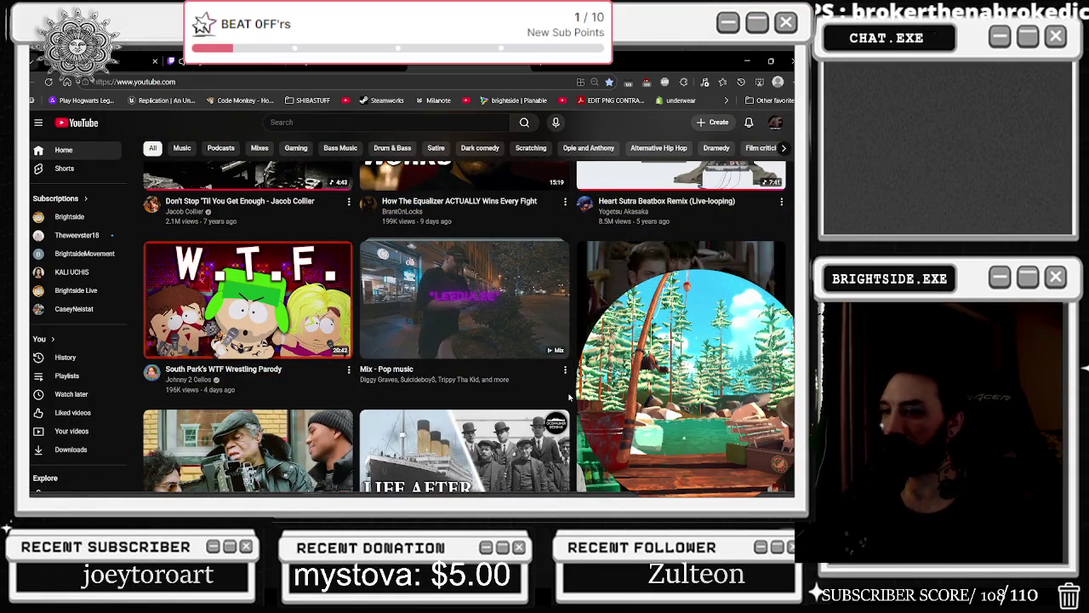
scroll(569, 396, down, 7)
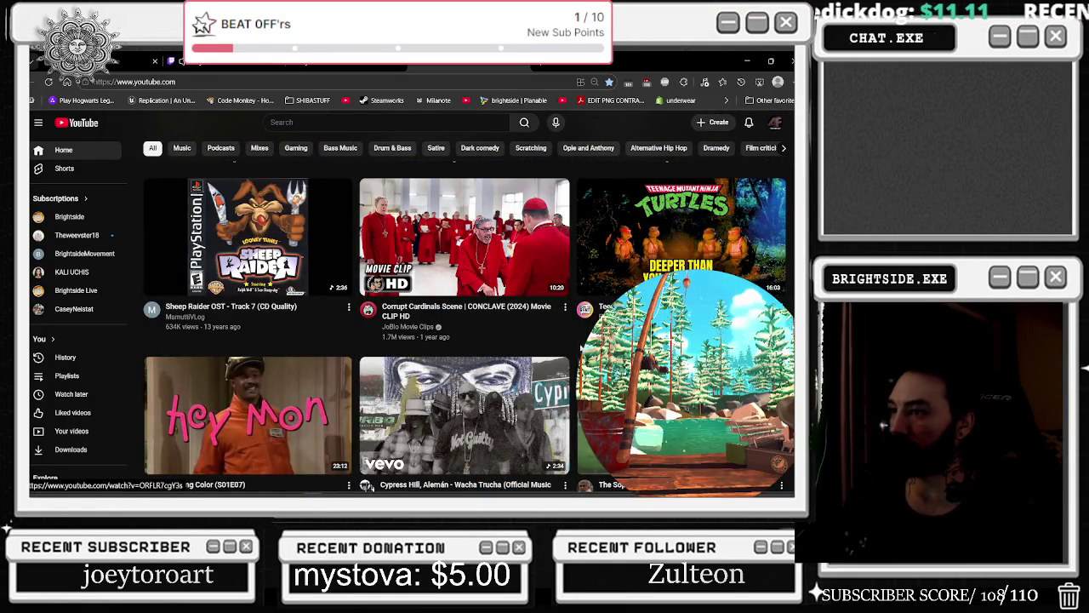
scroll(574, 344, up, 5)
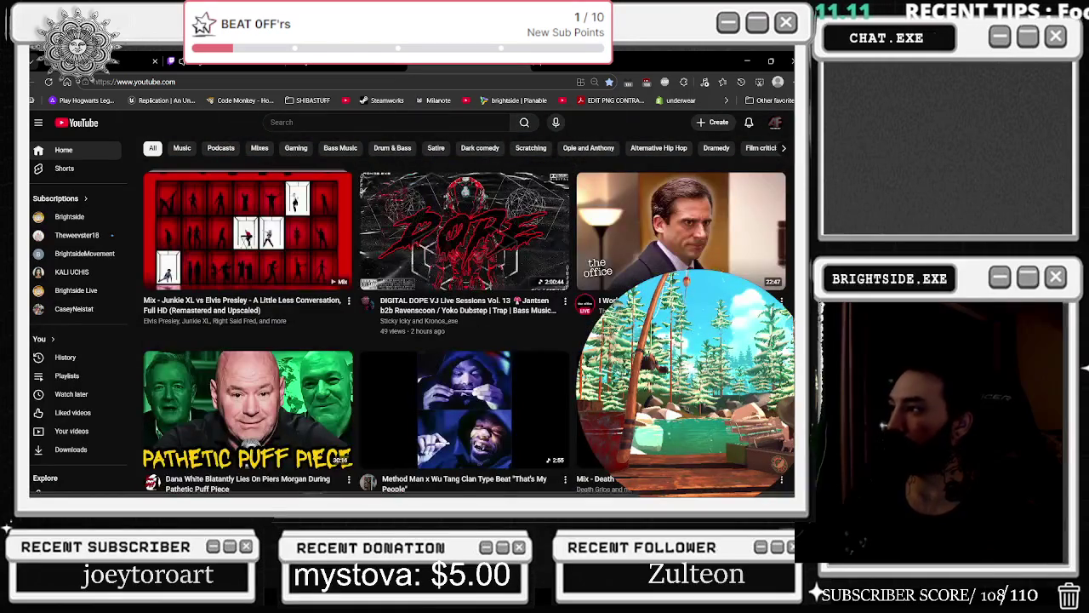
scroll(613, 187, down, 3)
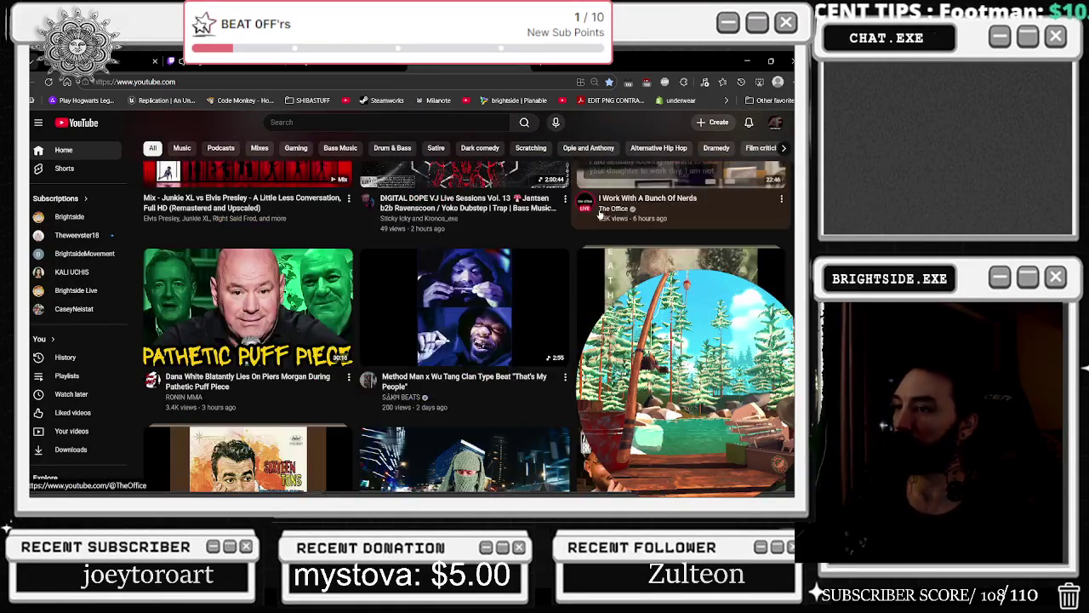
scroll(600, 214, down, 10)
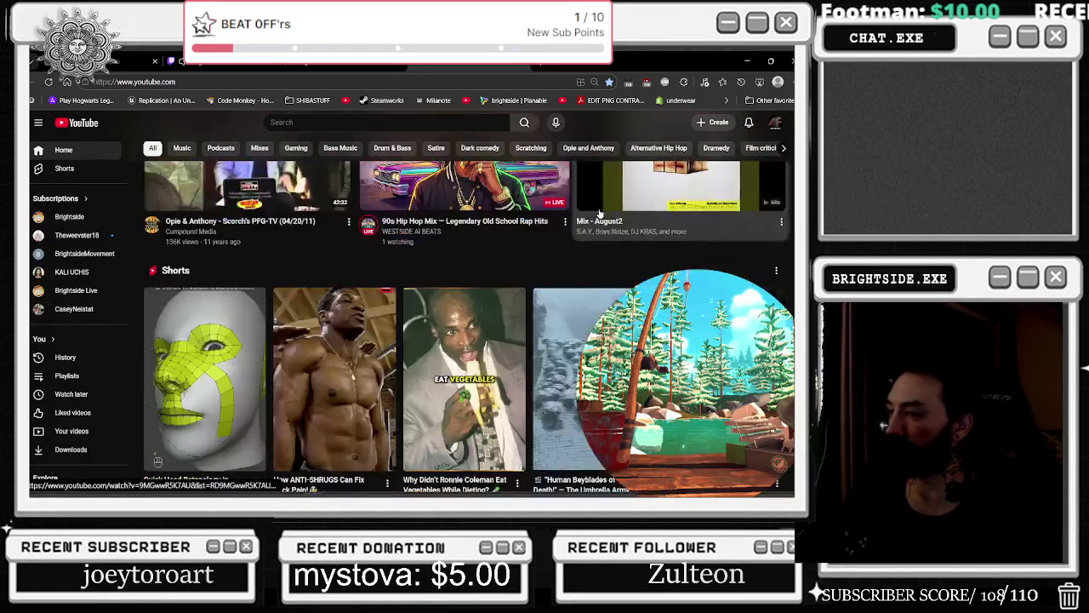
scroll(634, 223, down, 3)
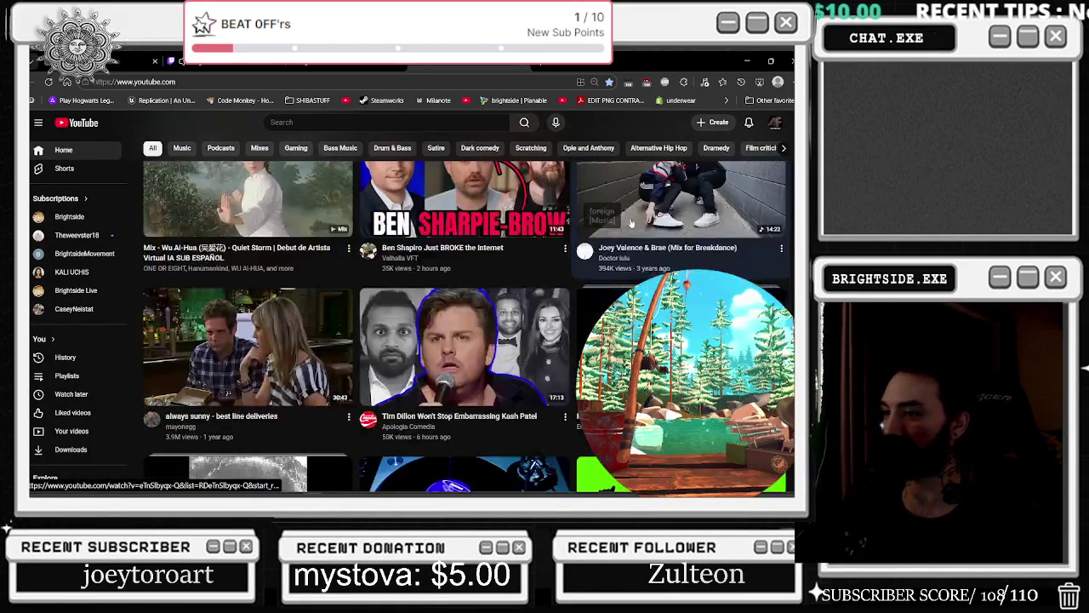
scroll(468, 415, up, 10)
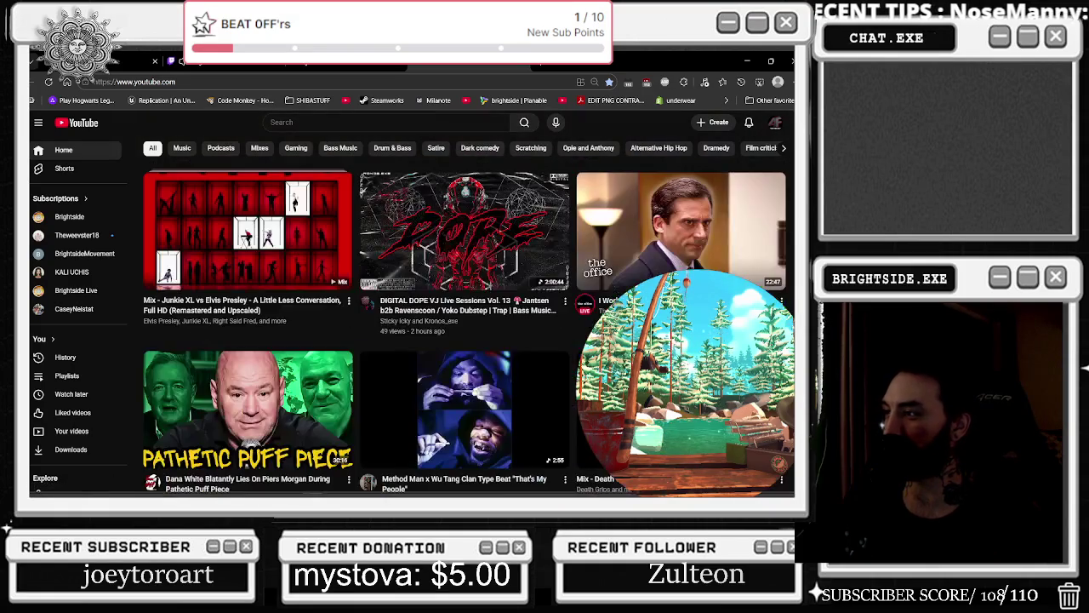
click(634, 213)
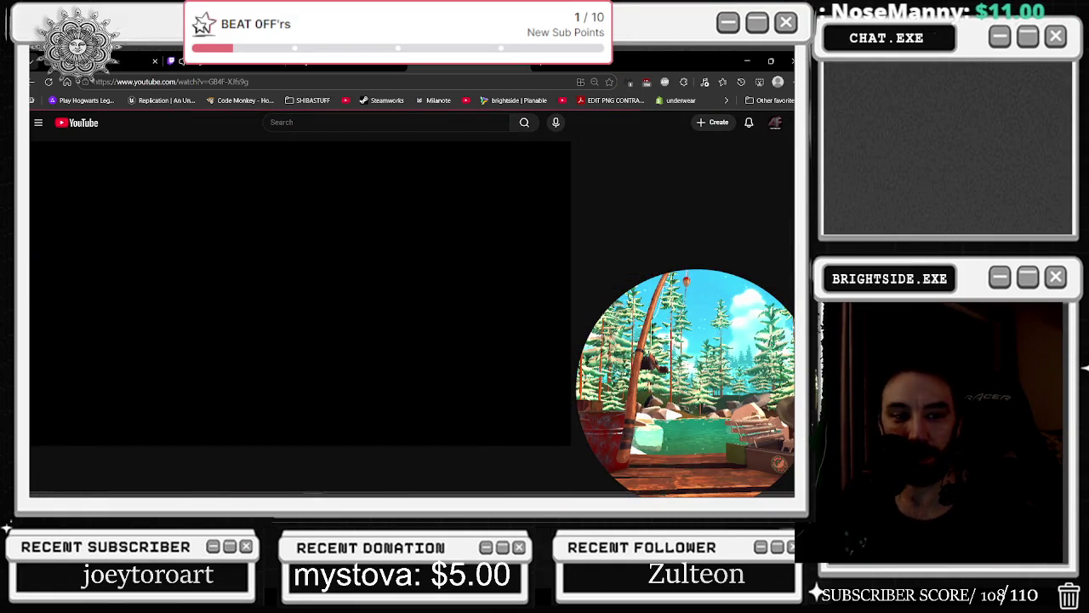
Pause The Office clip, pick a different playback quality, and switch to full screen.
key(space)
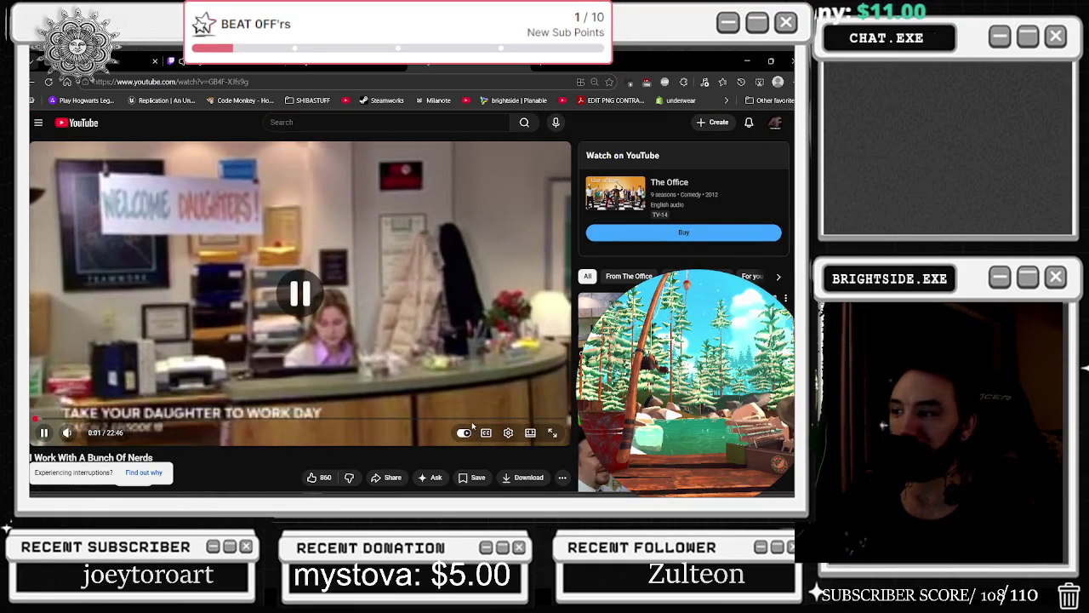
click(509, 432)
click(502, 402)
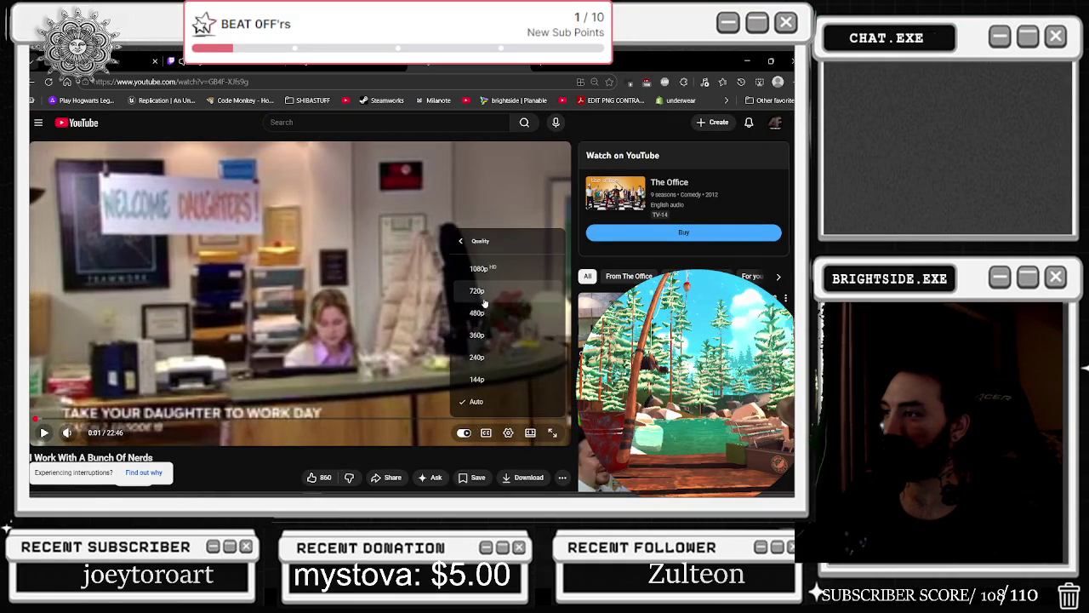
click(544, 383)
click(552, 432)
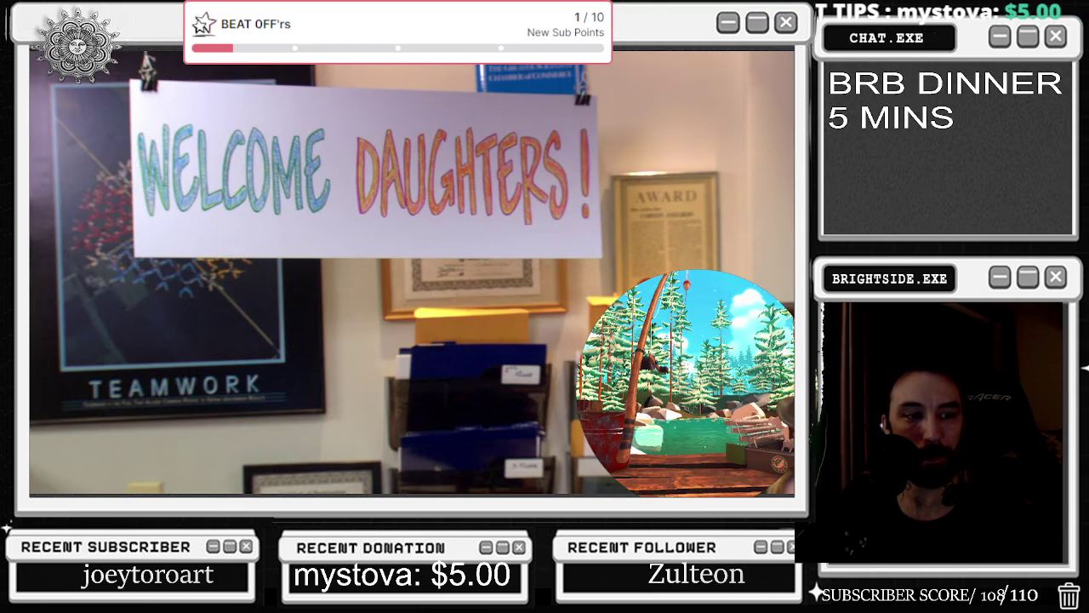
Resume 'Take Your Daughter to Work Day' playback in full screen.
click(786, 481)
click(299, 293)
key(f)
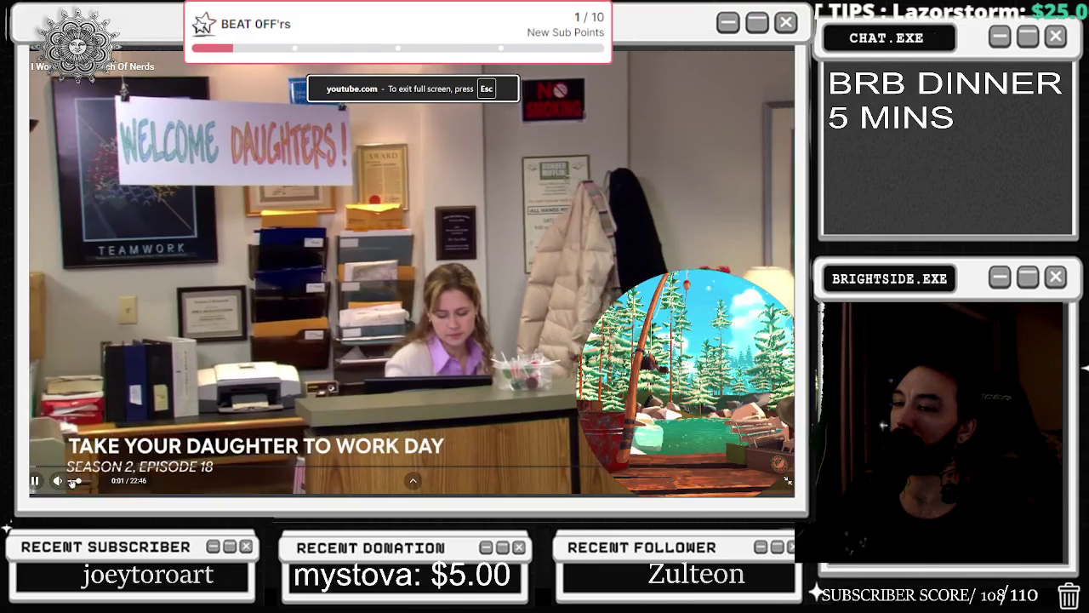
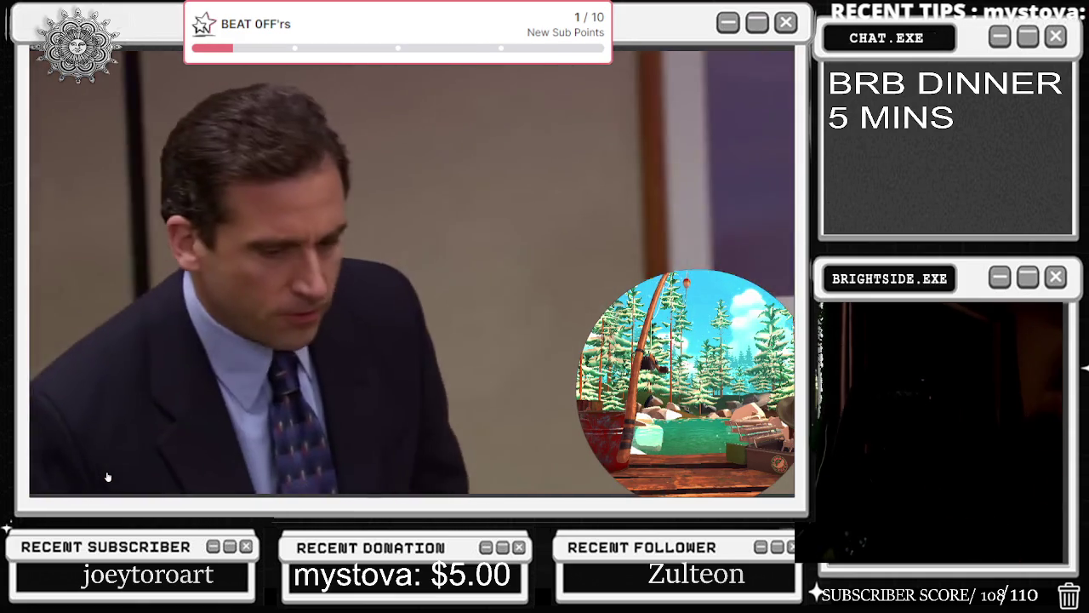
Go fullscreen and back, pause the Pharcyde track 'Otha Fish', and return to The Office clip.
key(f)
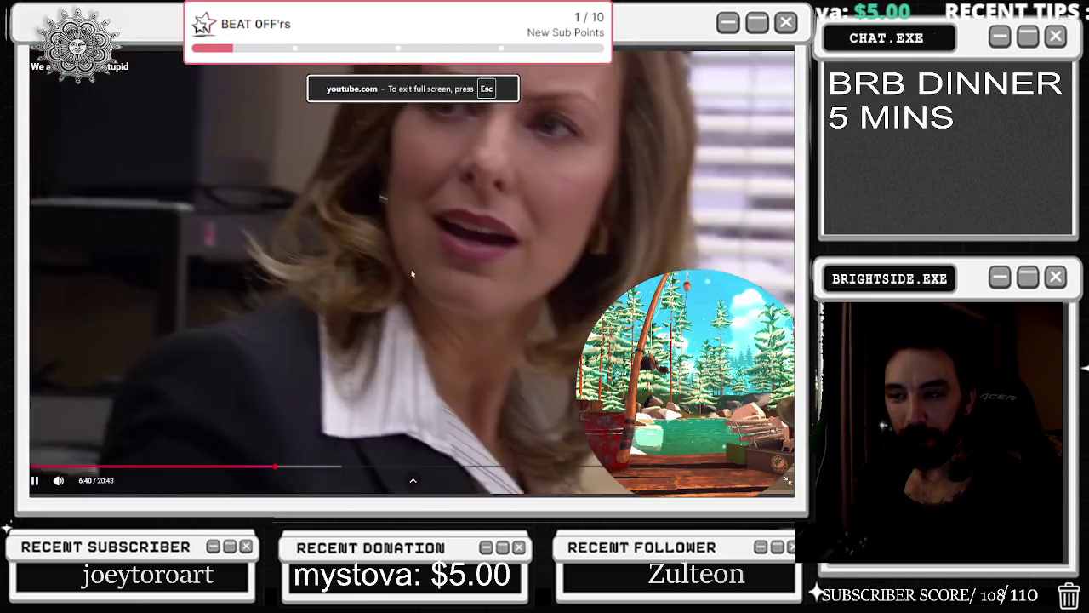
key(Escape)
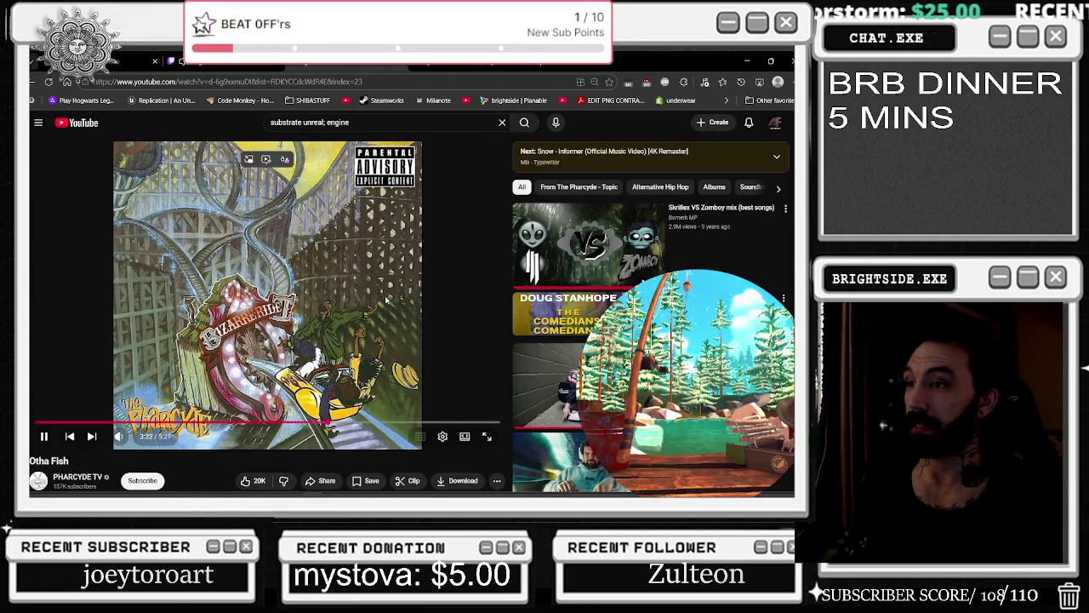
click(385, 299)
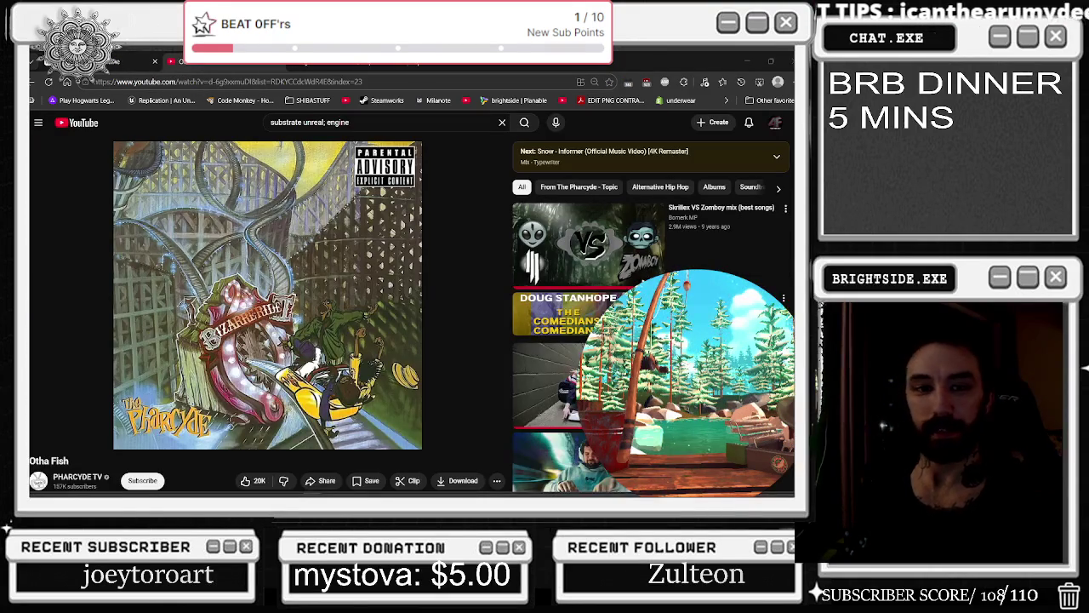
key(alt+Left)
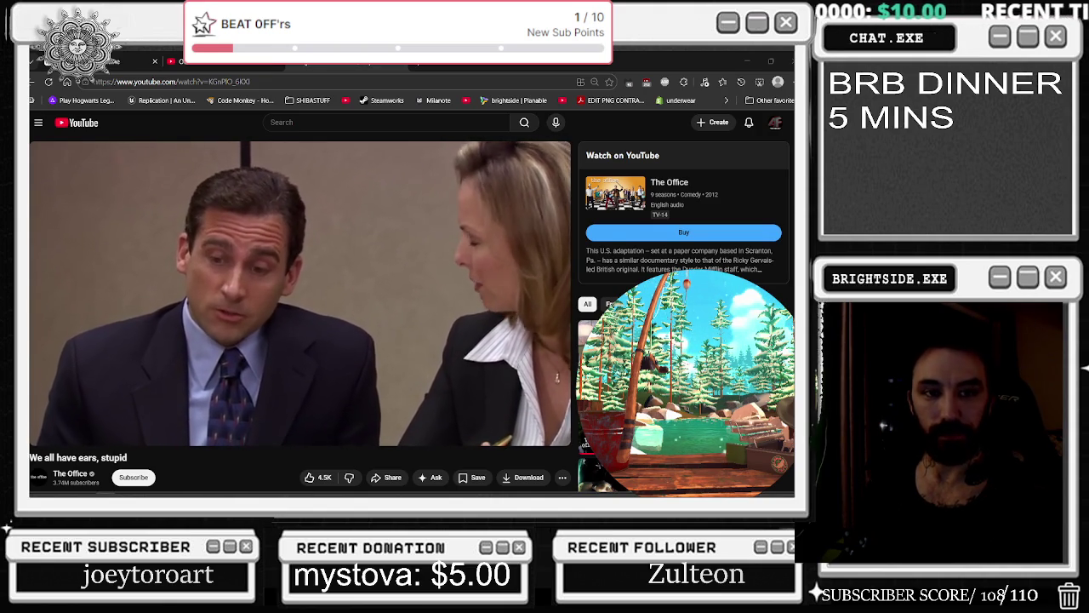
mouse_move(155, 384)
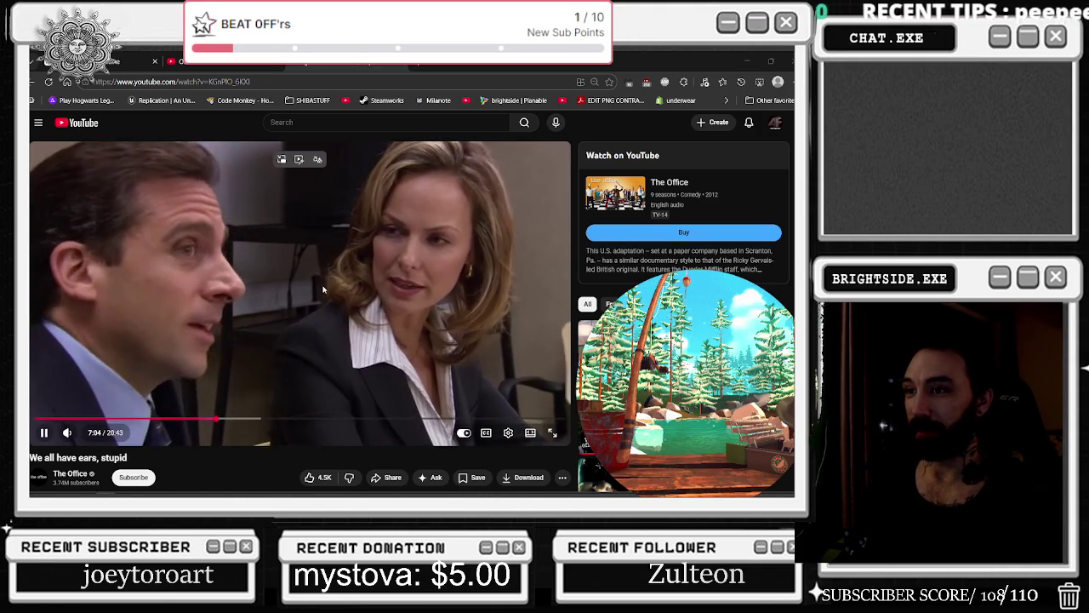